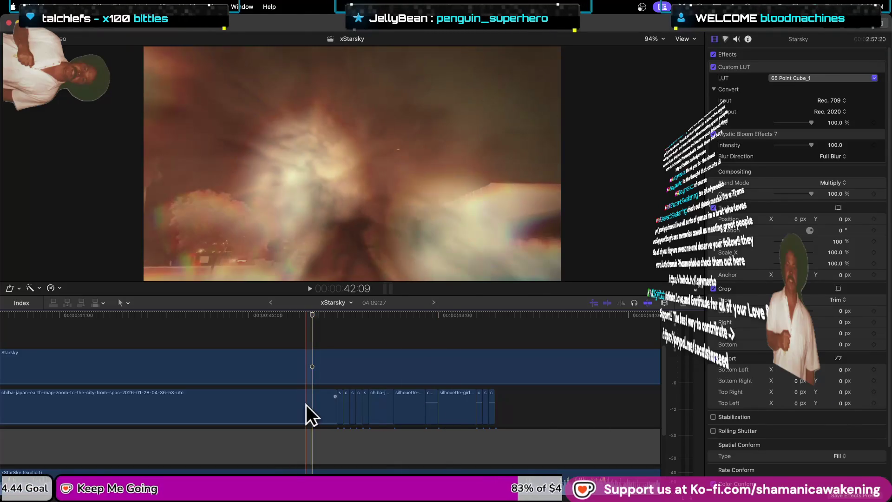
# - Select the short silhouette clip and scrub near 42:12 to review its 65 Point Cube_1 LUT and Difference blend
pyautogui.scroll(2, 318, 412)
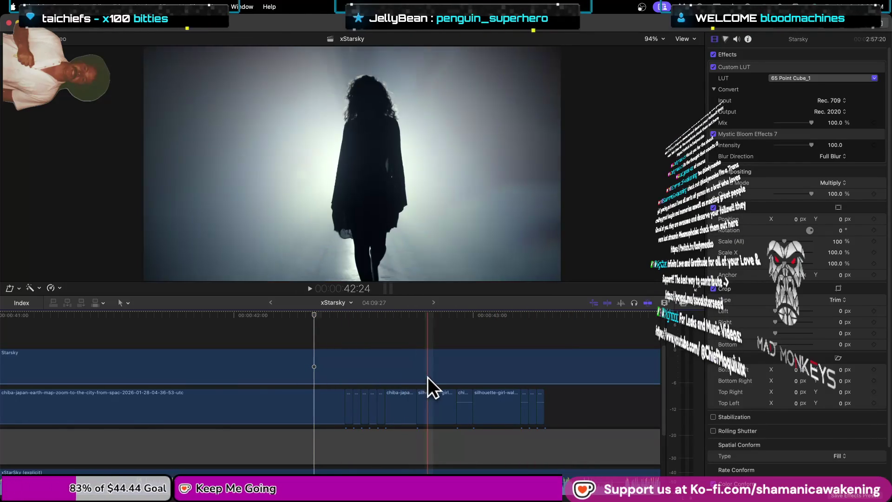
pyautogui.scroll(2, 372, 407)
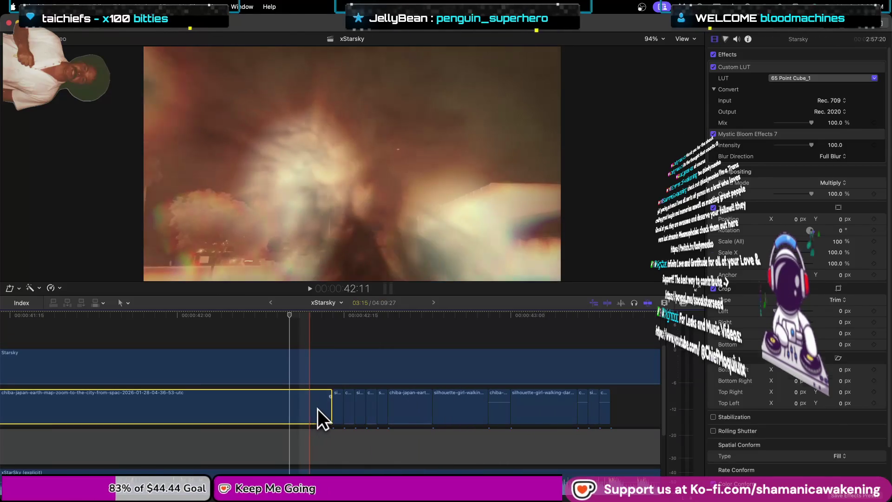
pyautogui.click(334, 407)
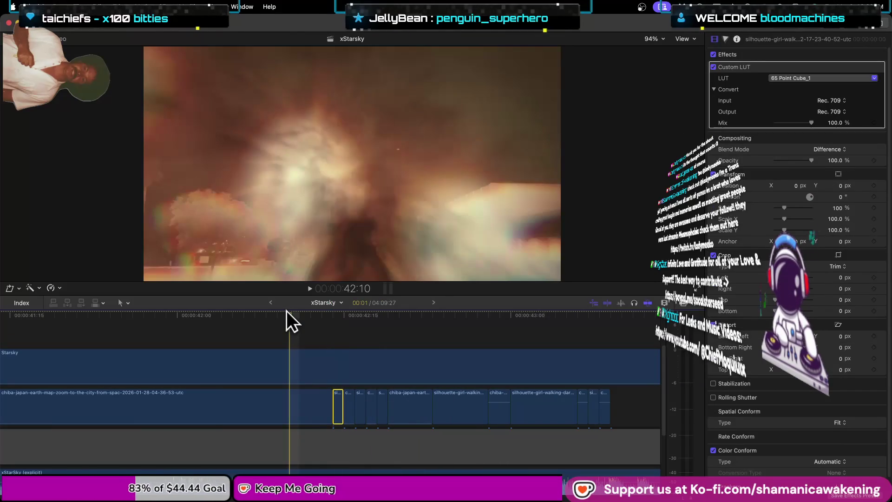
pyautogui.moveTo(289, 315)
pyautogui.mouseDown()
pyautogui.moveTo(380, 318)
pyautogui.moveTo(352, 321)
pyautogui.moveTo(560, 346)
pyautogui.moveTo(549, 347)
pyautogui.mouseUp()
pyautogui.press('super+equal')
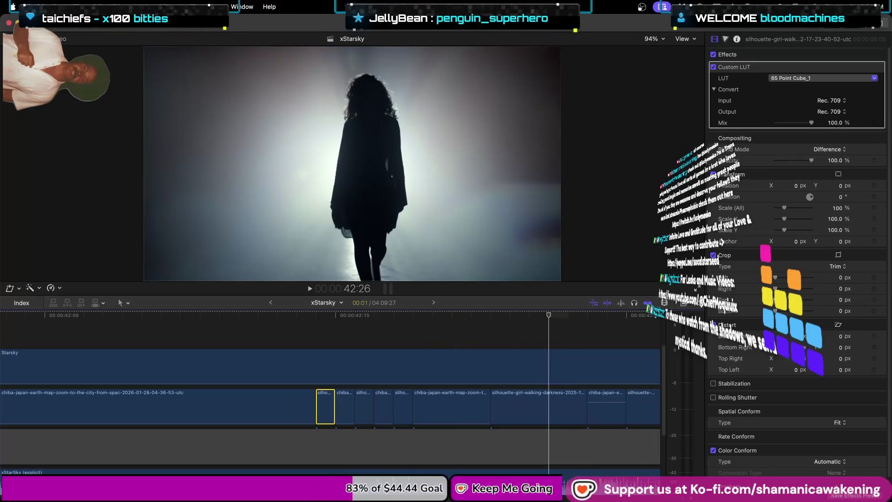
# - Grade the silhouette-girl-walking clip with the 65 Point Cube_1 Custom LUT
pyautogui.moveTo(550, 315)
pyautogui.mouseDown()
pyautogui.moveTo(444, 327)
pyautogui.moveTo(526, 339)
pyautogui.mouseUp()
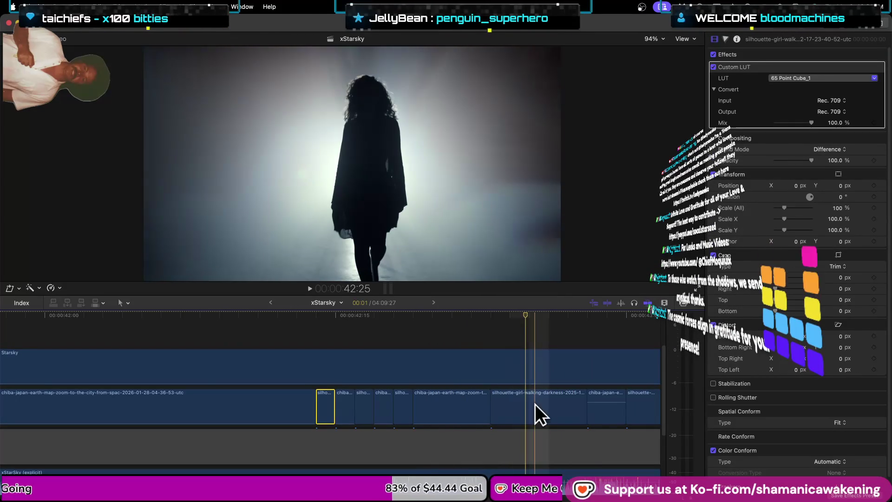
pyautogui.click(535, 415)
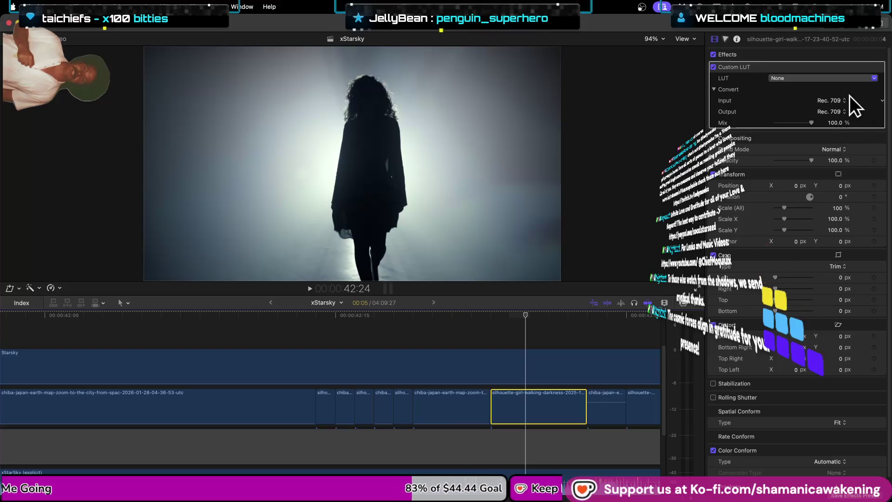
pyautogui.click(844, 79)
pyautogui.click(789, 100)
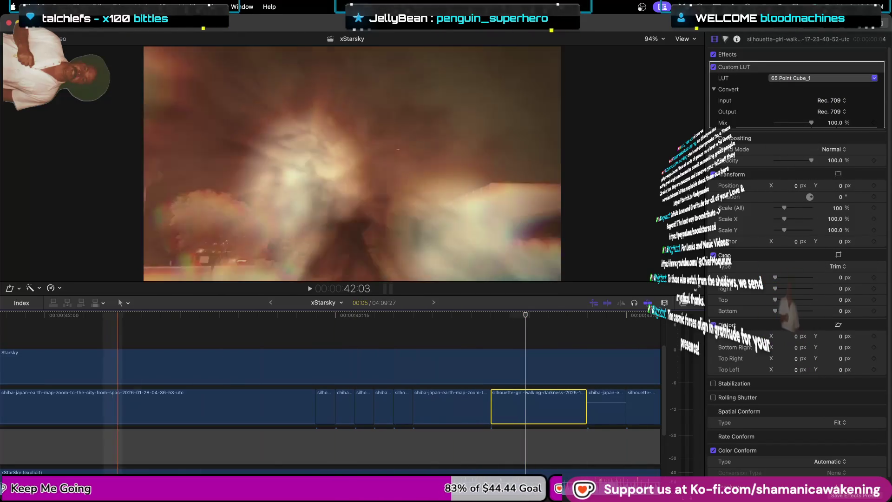
# - Park the playhead at 42:20, select the short chiba-japan clip and bring up the Effects browser
pyautogui.hscroll(2, 330, 390)
pyautogui.hscroll(5, 277, 352)
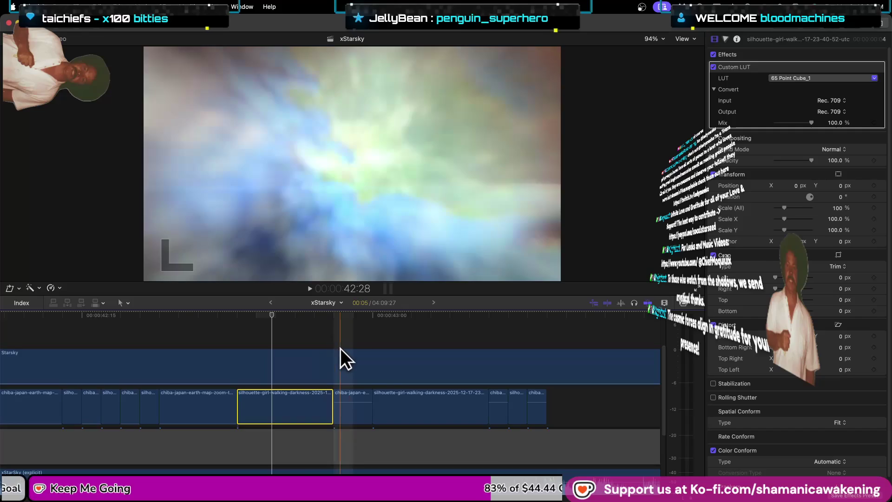
pyautogui.click(176, 408)
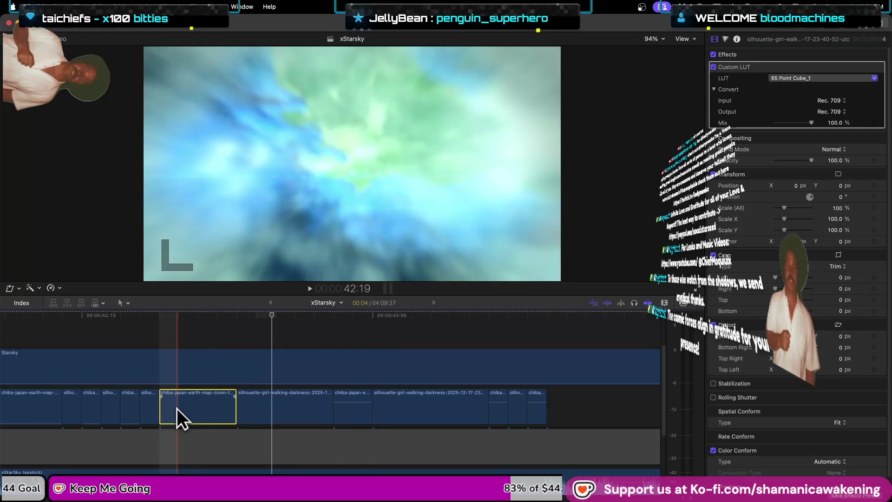
pyautogui.click(170, 318)
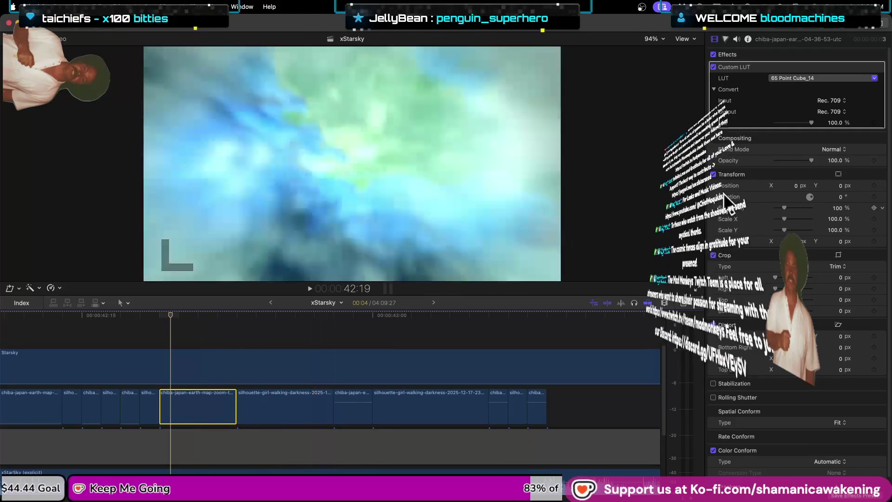
pyautogui.click(199, 316)
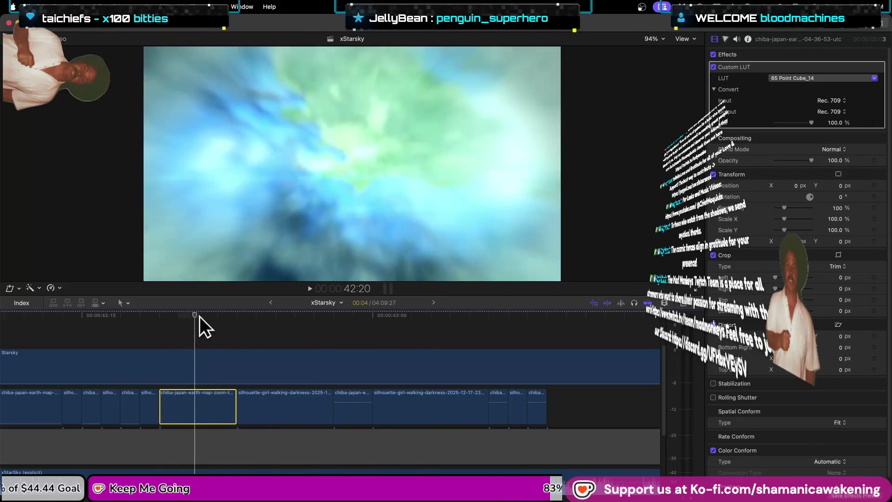
pyautogui.click(359, 408)
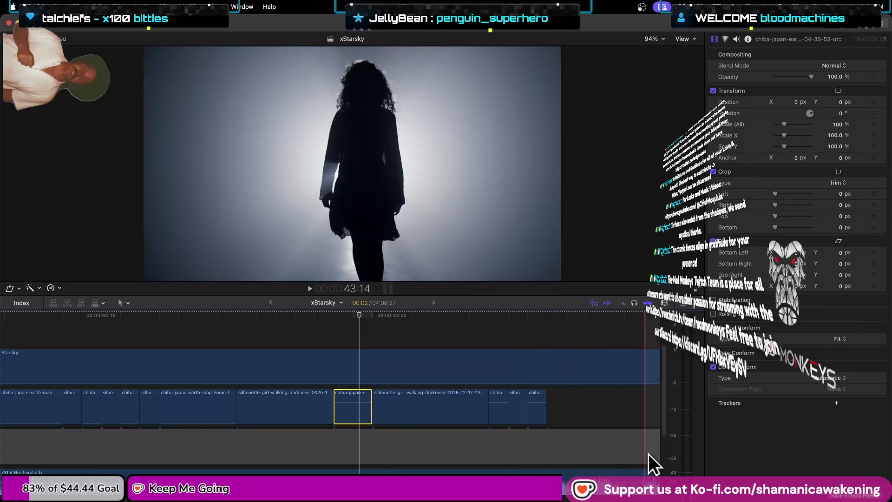
pyautogui.click(687, 303)
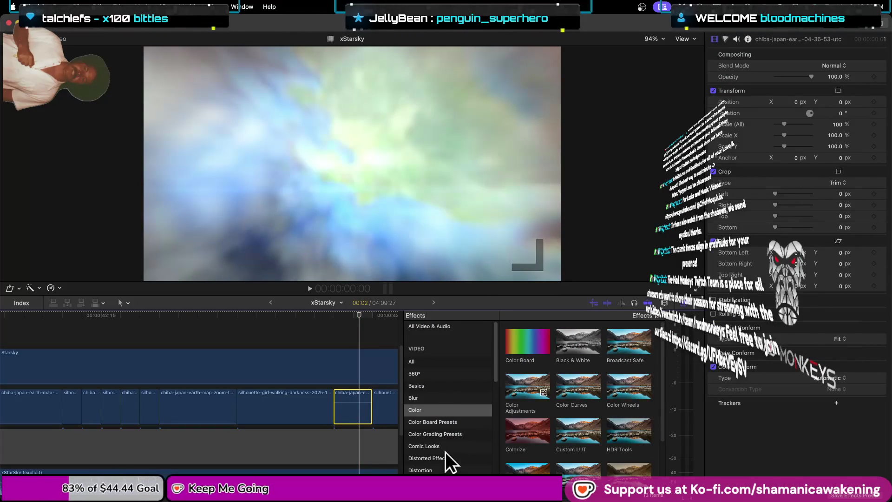
# - Apply Flicker Glitch Effect 01 from Grunge, Glitch Effects 2, Flicker Glitch Effects to the chiba clip
pyautogui.scroll(-1, 445, 451)
pyautogui.scroll(-2, 459, 441)
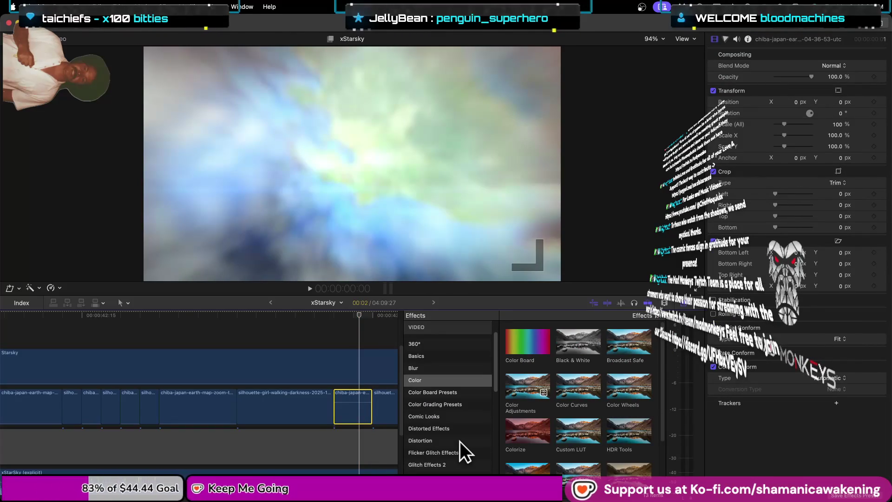
pyautogui.scroll(-1, 457, 456)
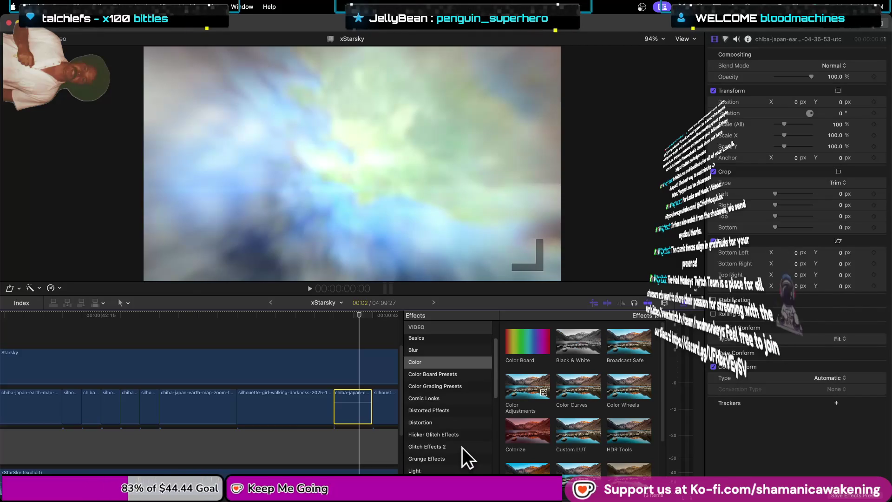
pyautogui.click(460, 455)
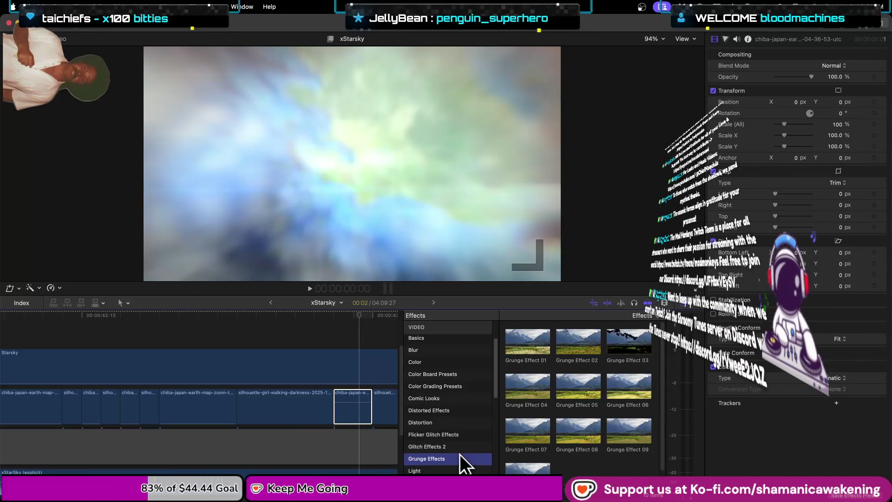
pyautogui.click(464, 444)
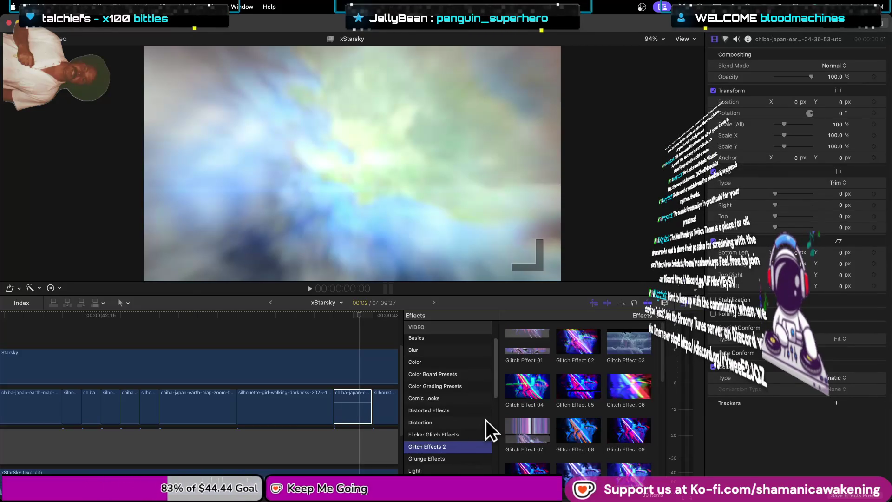
pyautogui.click(445, 433)
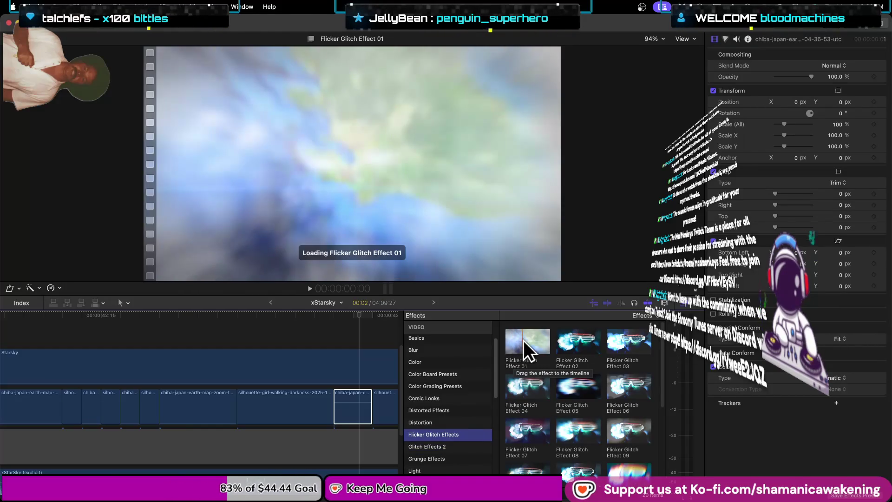
pyautogui.moveTo(523, 339); pyautogui.dragTo(353, 404)
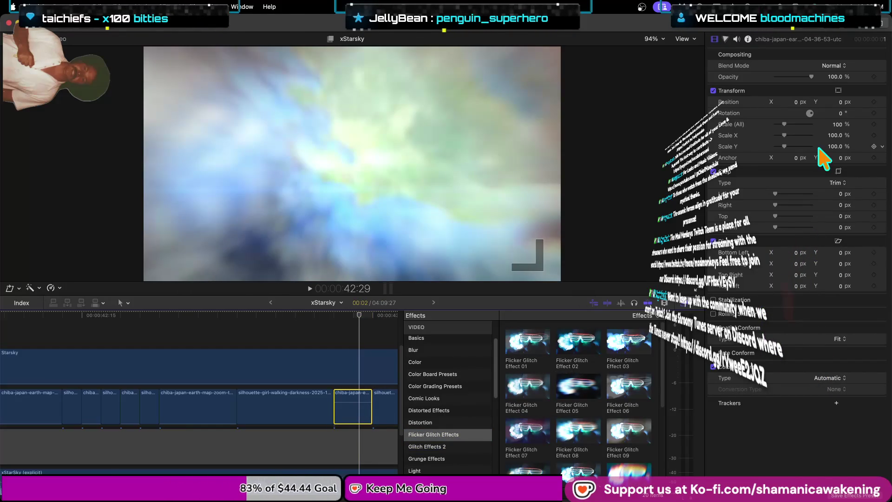
# - Preview the glitch by parking the playhead at 42:28 and 42:29
pyautogui.click(348, 325)
pyautogui.hscroll(2, 362, 334)
pyautogui.click(305, 332)
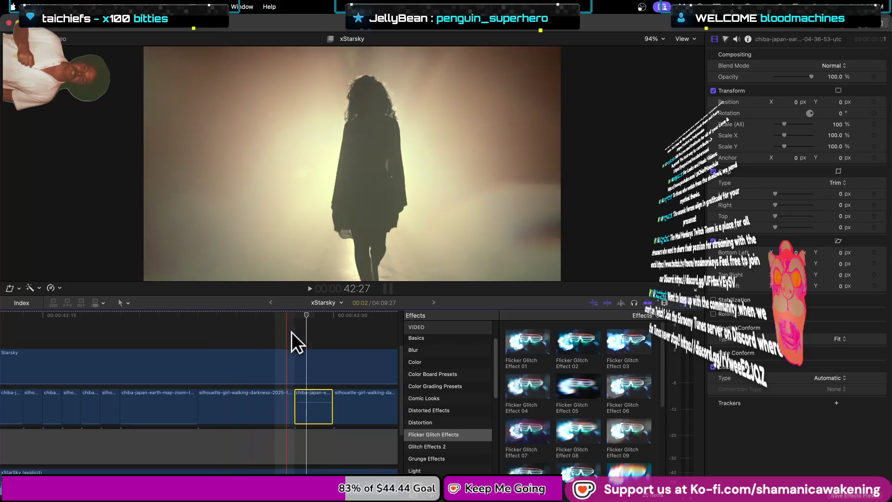
# - Select the following silhouette-girl-walking clip and step one frame into it
pyautogui.click(365, 415)
pyautogui.click(329, 316)
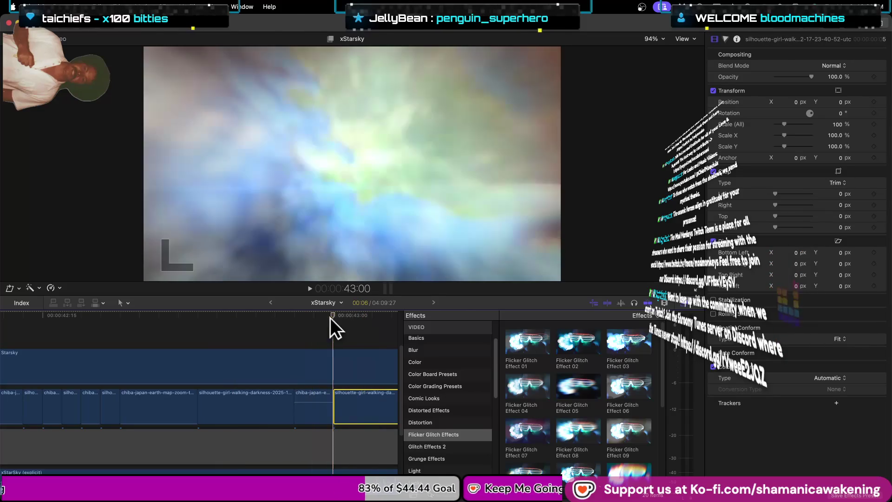
pyautogui.click(355, 320)
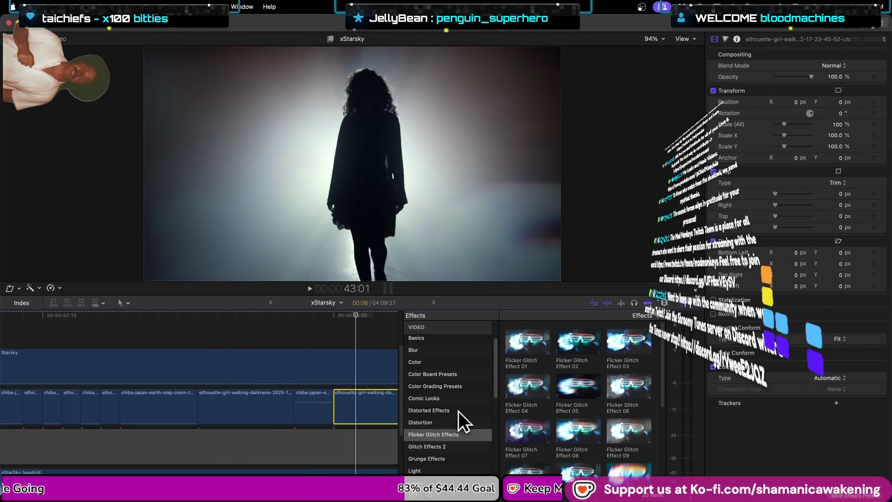
# - Drag an effect from the Color collection onto the clip, then close the effects library
pyautogui.scroll(-2, 458, 409)
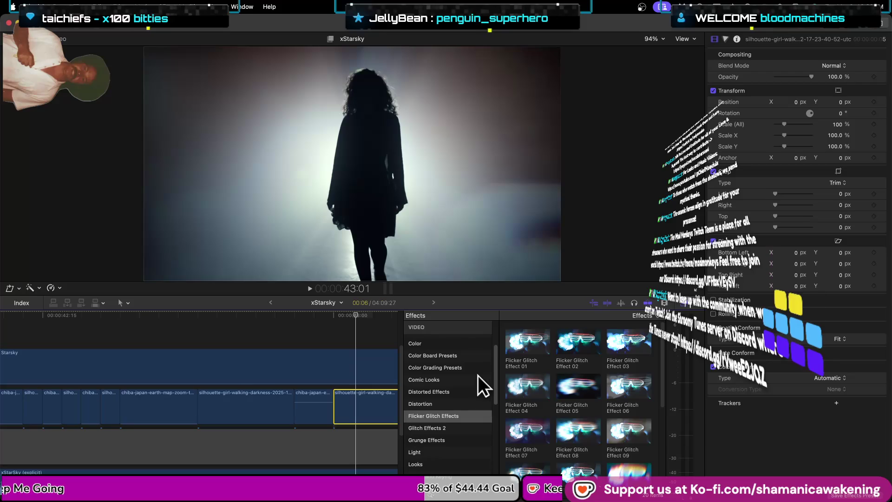
pyautogui.click(468, 344)
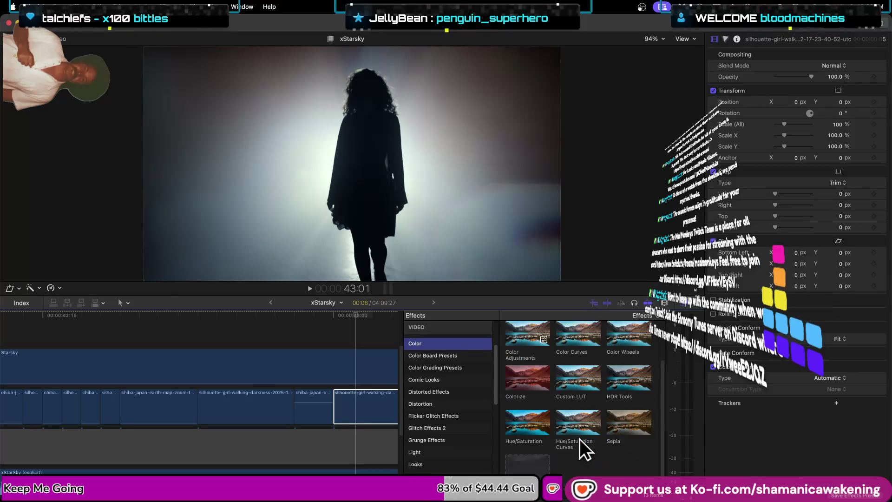
pyautogui.scroll(-1, 583, 418)
pyautogui.moveTo(577, 371); pyautogui.dragTo(389, 408)
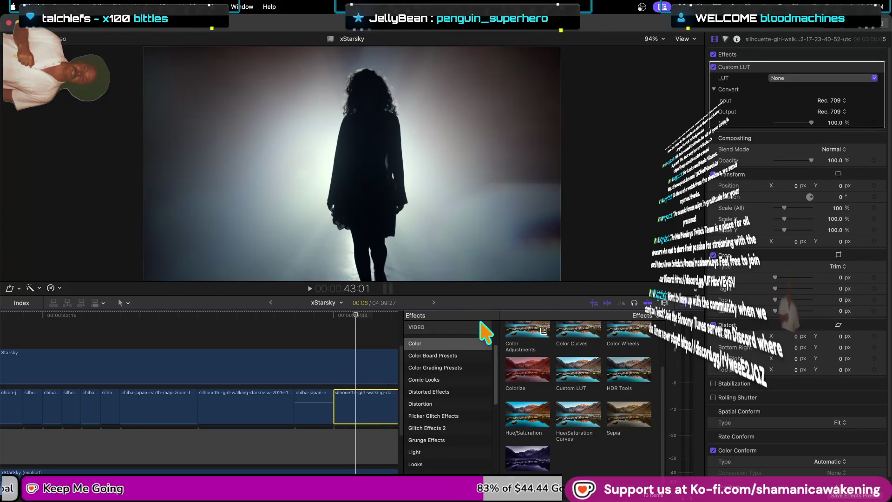
pyautogui.click(681, 301)
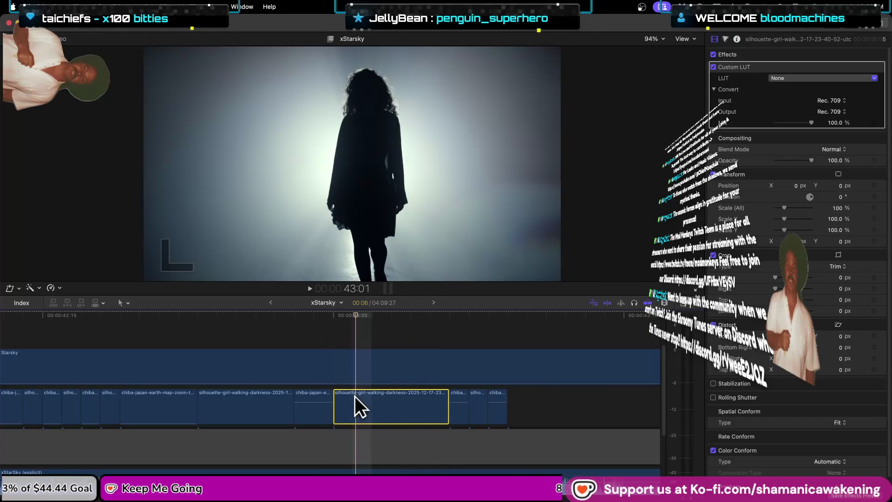
# - Play back the sequence to review the edits, then select the short Japan earth-map clip for effects
pyautogui.scroll(3, 343, 391)
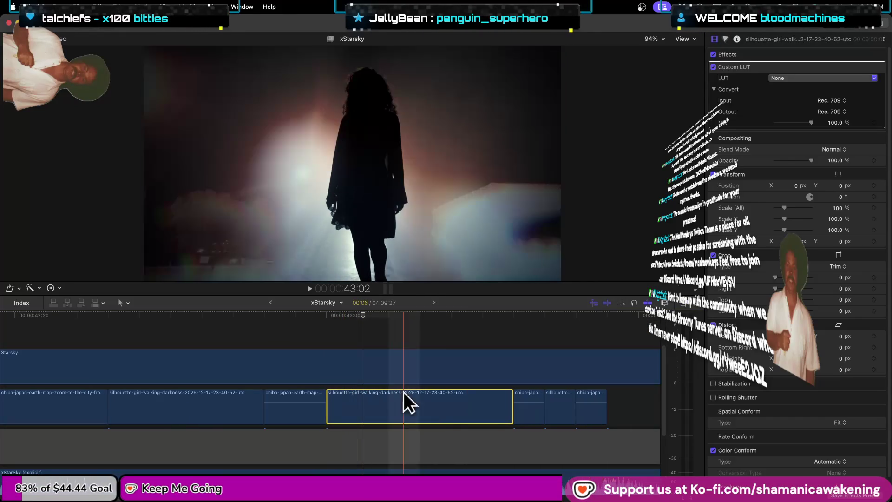
pyautogui.scroll(1, 330, 400)
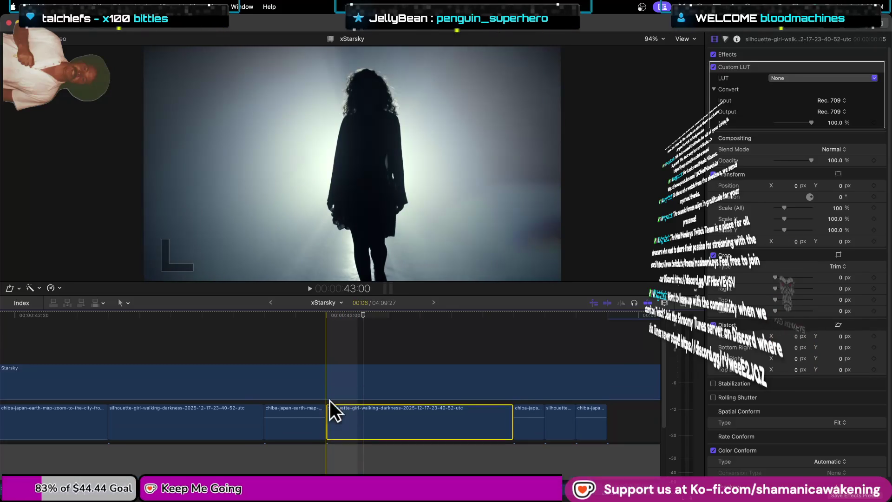
pyautogui.scroll(-2, 330, 400)
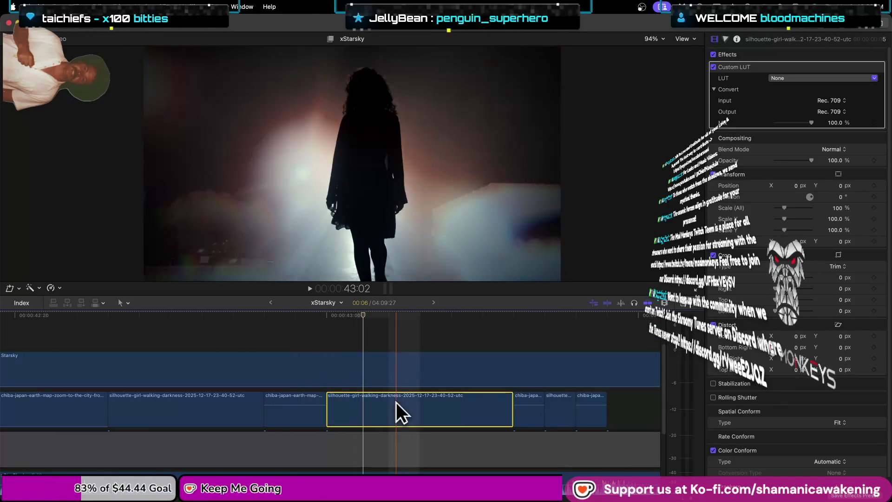
pyautogui.click(105, 319)
pyautogui.press('space')
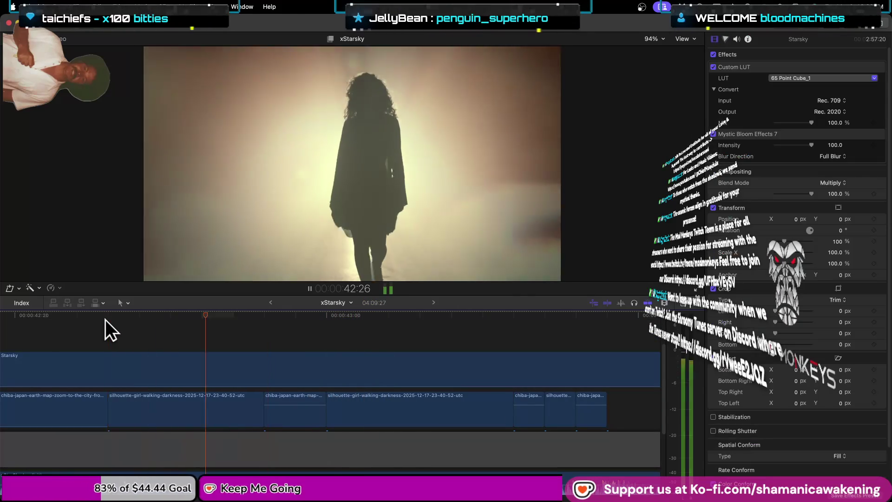
pyautogui.press('space')
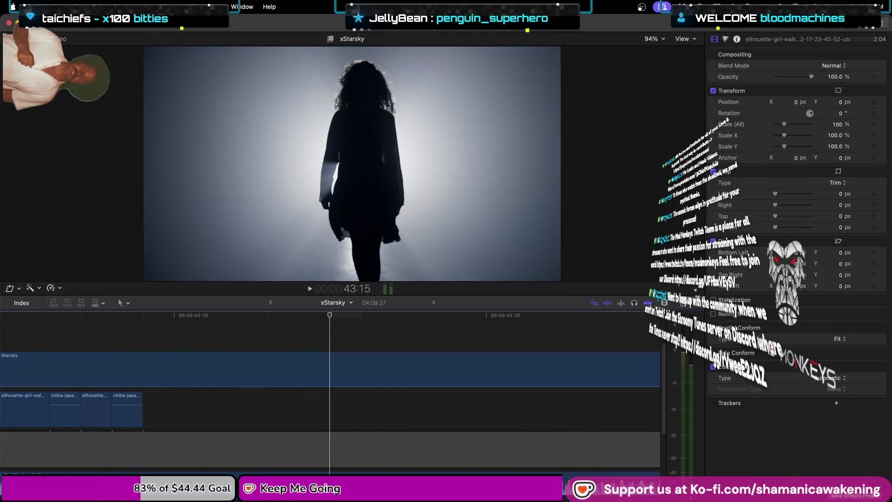
pyautogui.hscroll(-5, 239, 378)
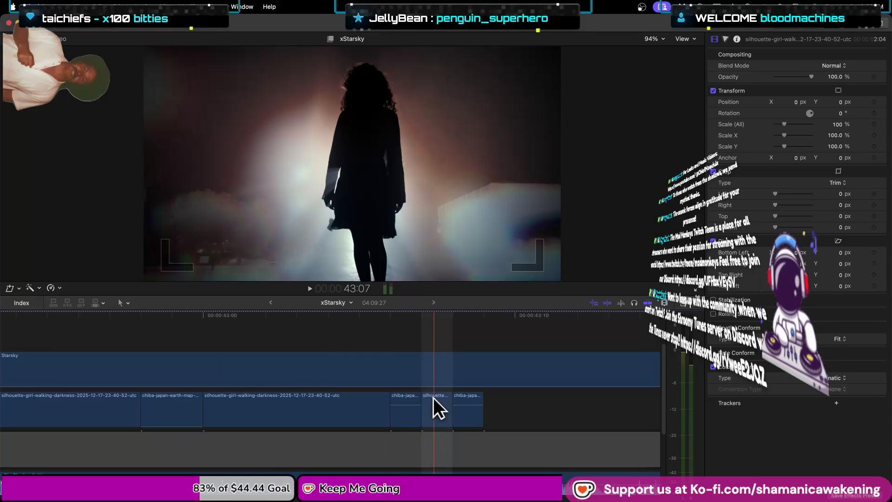
pyautogui.click(400, 410)
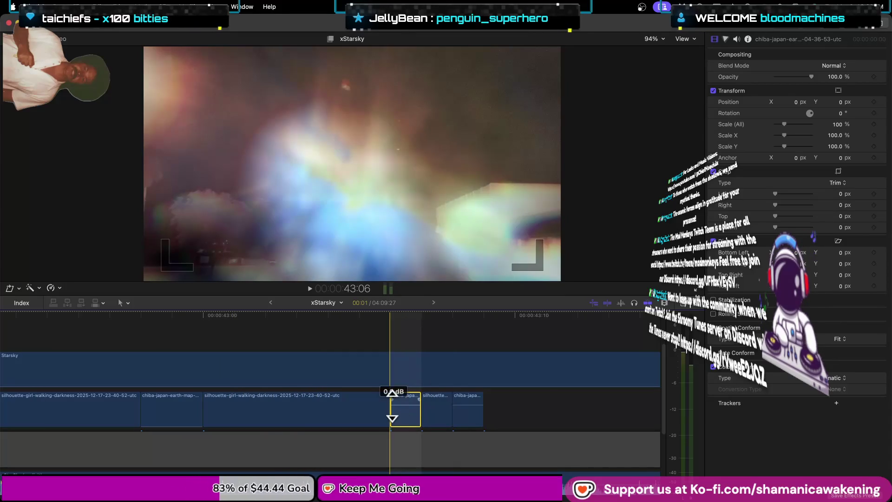
pyautogui.click(647, 303)
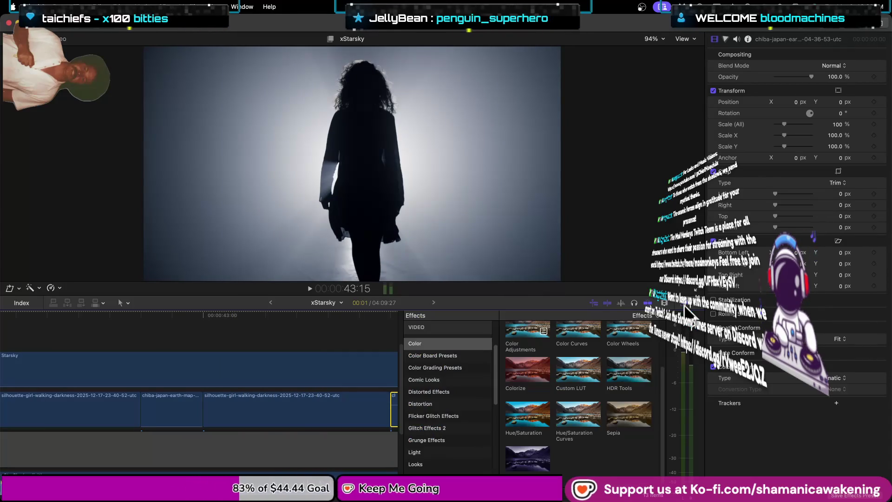
# - Add a Custom LUT set to 65 Point Cube_14 to both Japan earth-map clips
pyautogui.moveTo(595, 369); pyautogui.dragTo(397, 403)
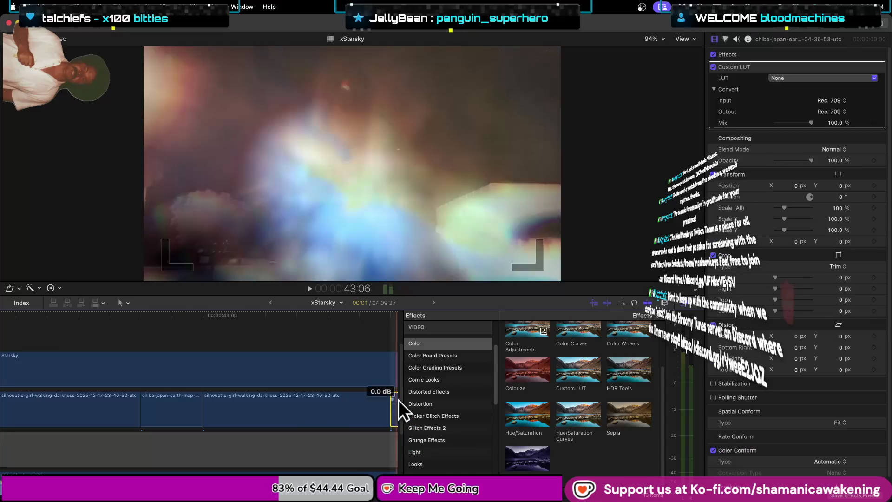
pyautogui.click(789, 79)
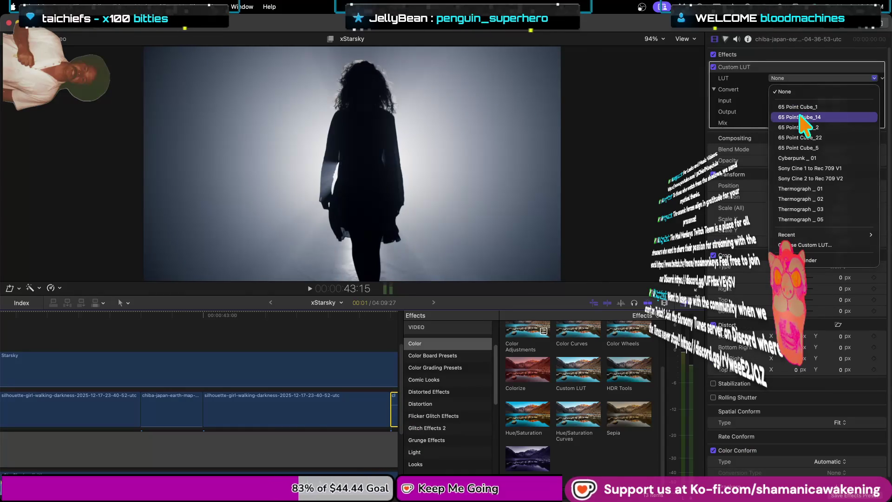
pyautogui.click(799, 120)
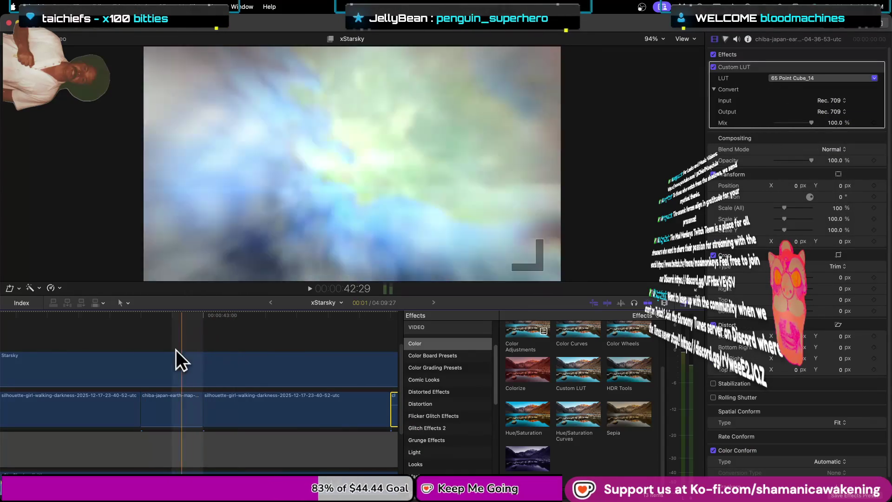
pyautogui.click(162, 409)
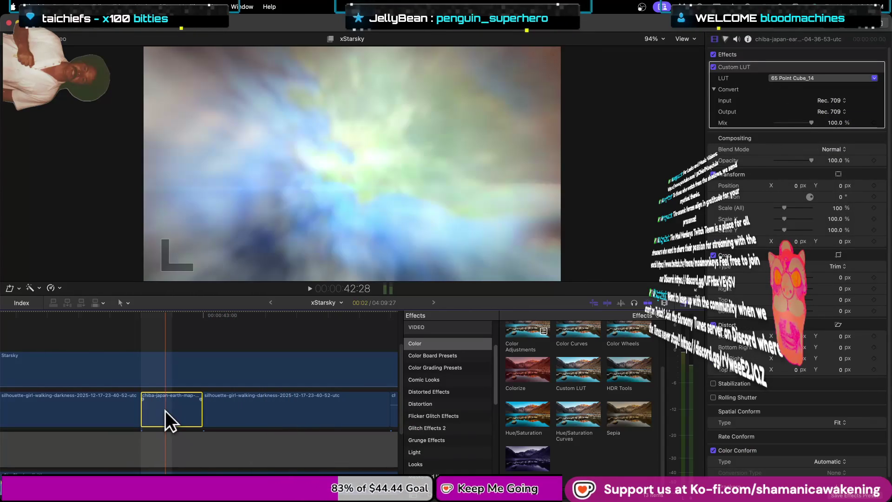
pyautogui.moveTo(583, 372); pyautogui.dragTo(171, 411)
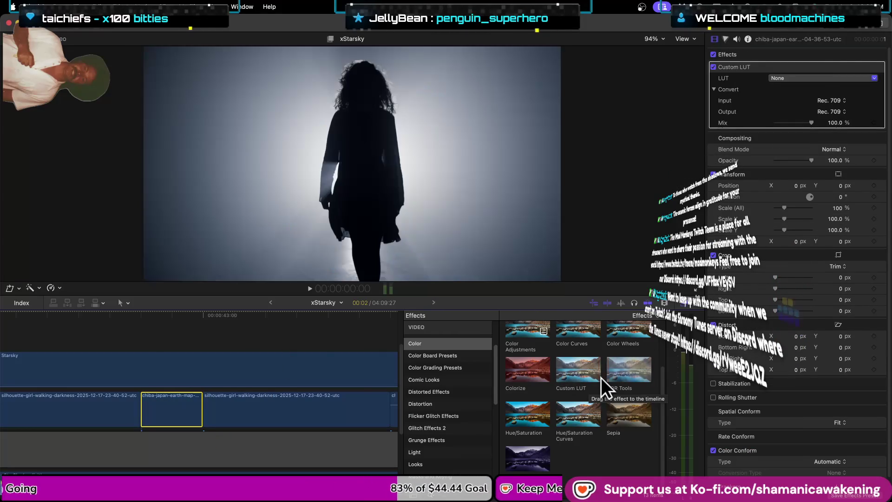
pyautogui.click(834, 78)
pyautogui.click(752, 114)
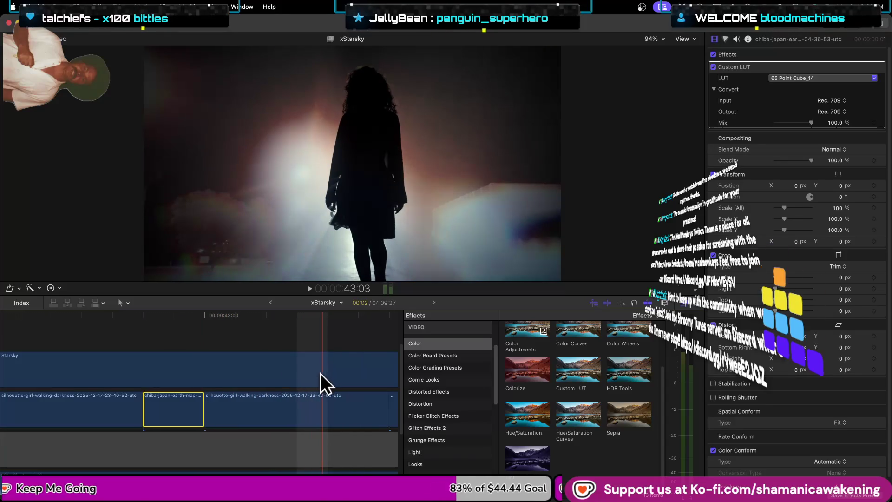
# - Zoom out and give the adjacent silhouette clip a Custom LUT set to 65 Point Cube_1
pyautogui.press('super+minus')
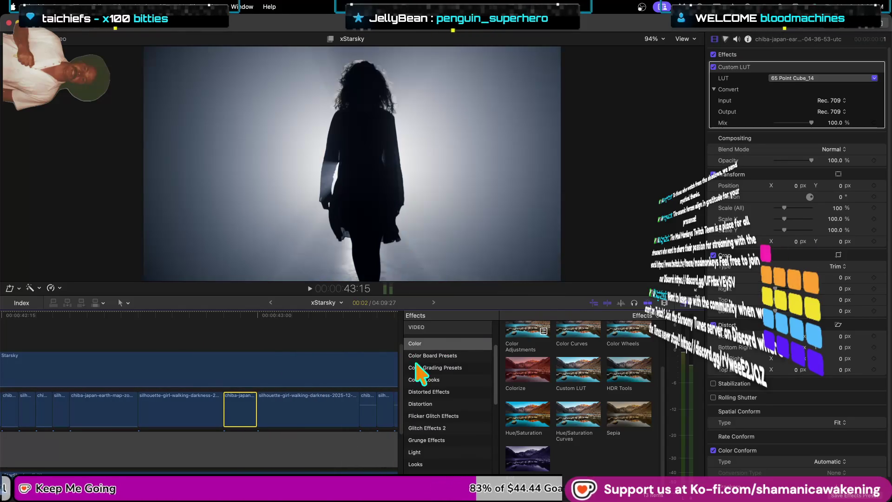
pyautogui.moveTo(398, 439); pyautogui.dragTo(477, 439)
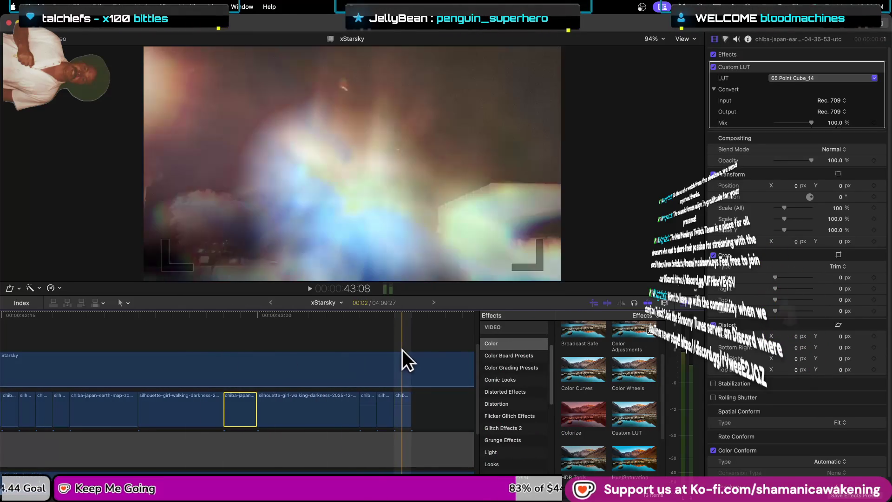
pyautogui.click(365, 407)
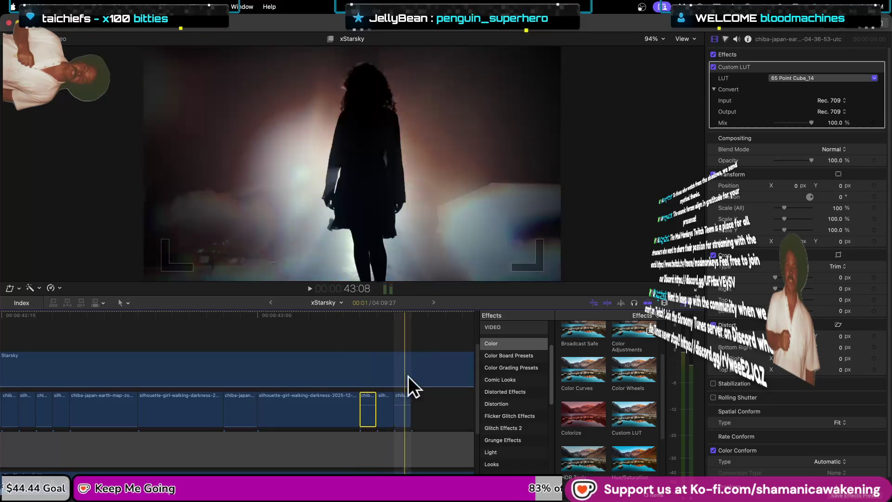
pyautogui.click(388, 413)
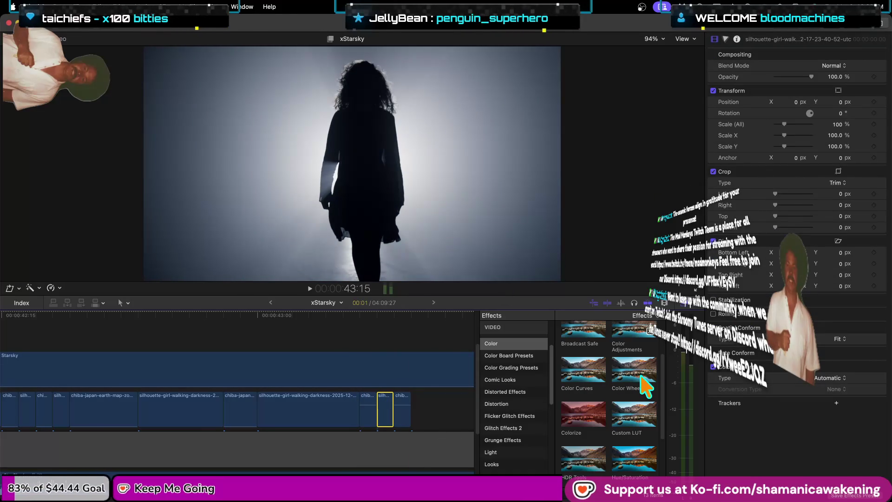
pyautogui.moveTo(631, 421); pyautogui.dragTo(383, 404)
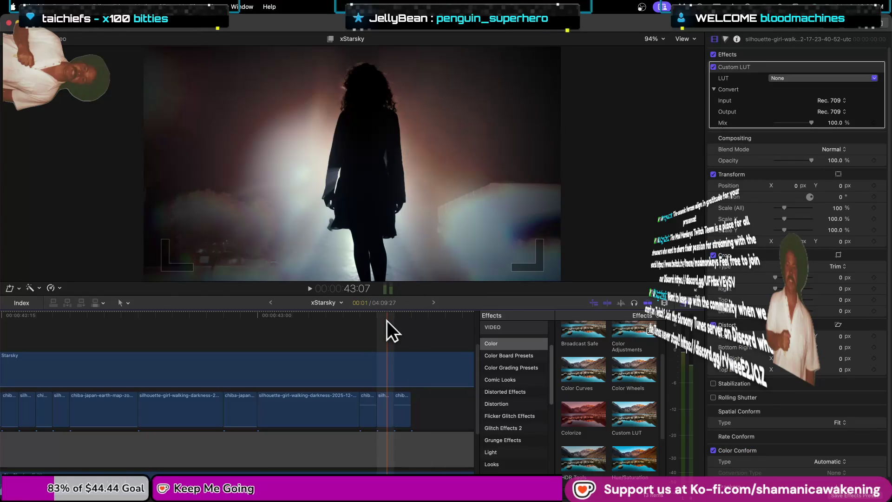
pyautogui.click(385, 402)
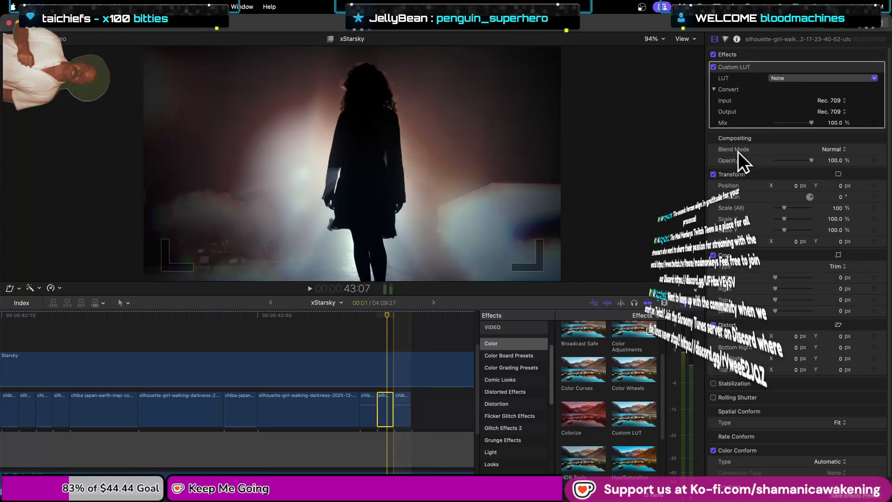
pyautogui.click(799, 78)
pyautogui.press('Escape')
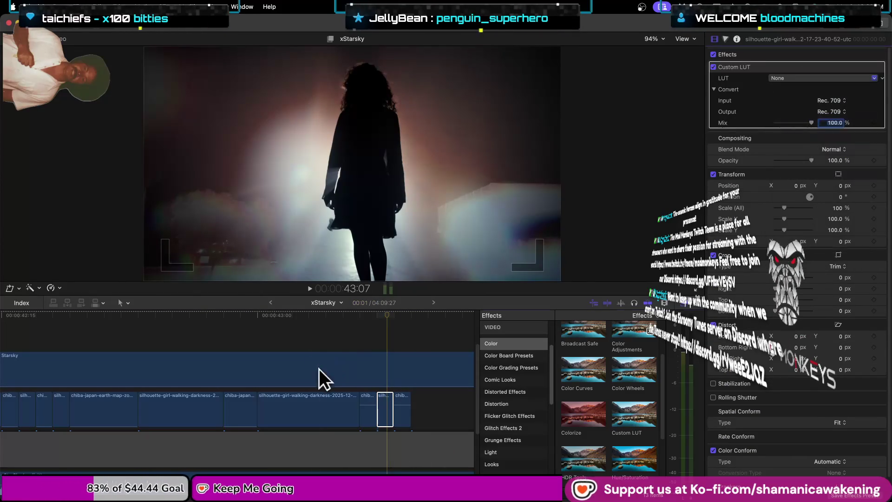
pyautogui.click(384, 354)
pyautogui.click(834, 78)
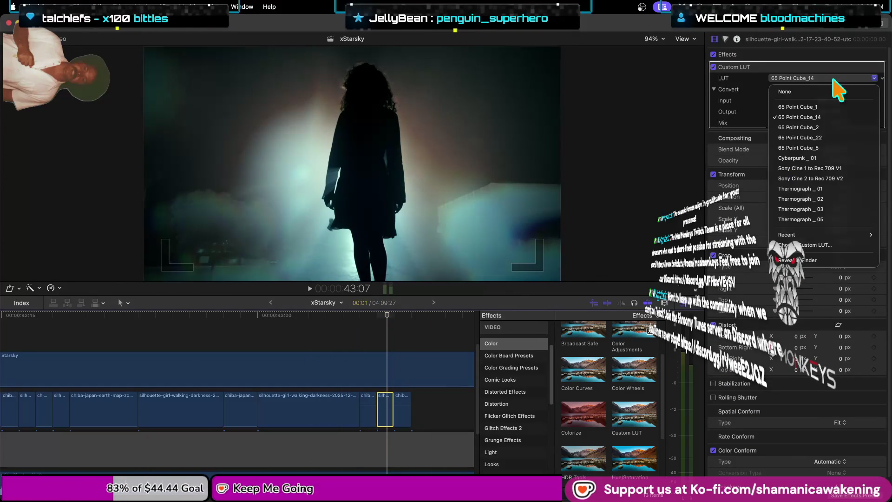
pyautogui.click(820, 107)
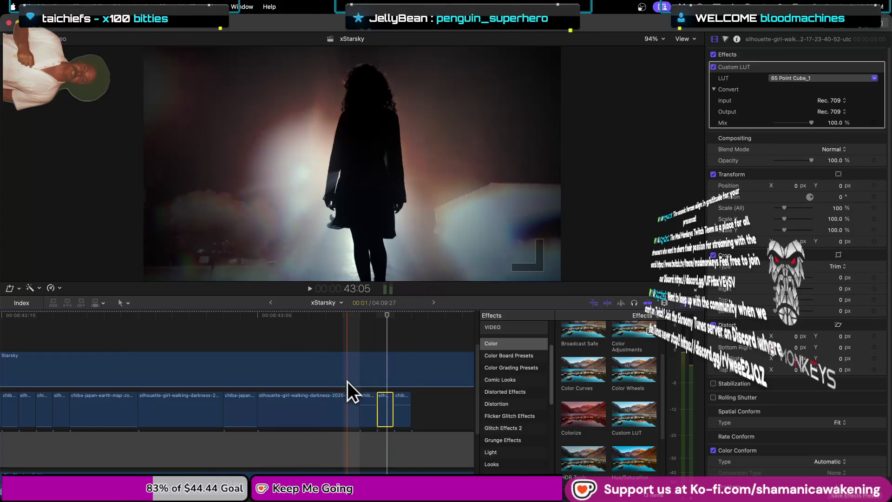
# - Add a Custom LUT to the last earth-map clip at 43:08 and duplicate the silhouette clip at the end
pyautogui.click(363, 413)
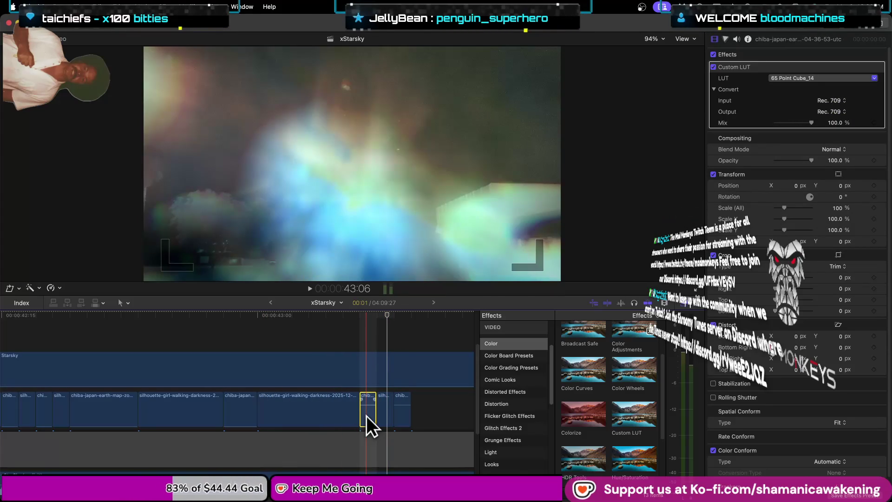
pyautogui.click(396, 407)
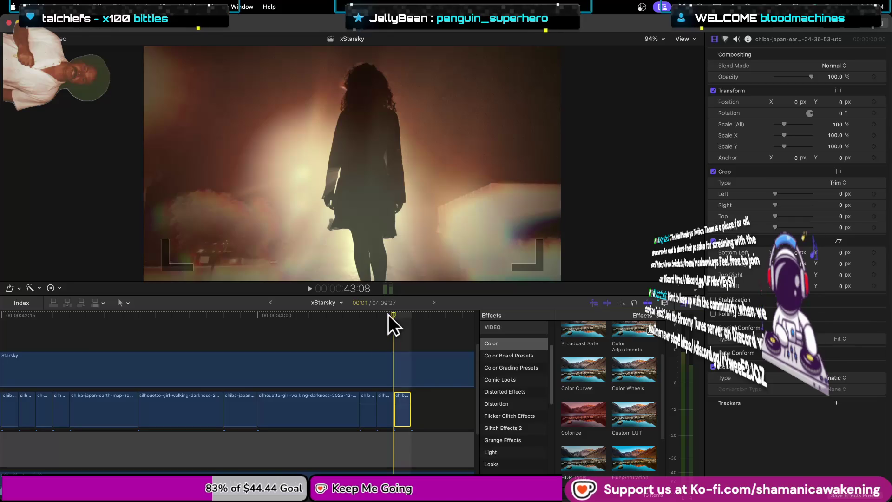
pyautogui.click(399, 316)
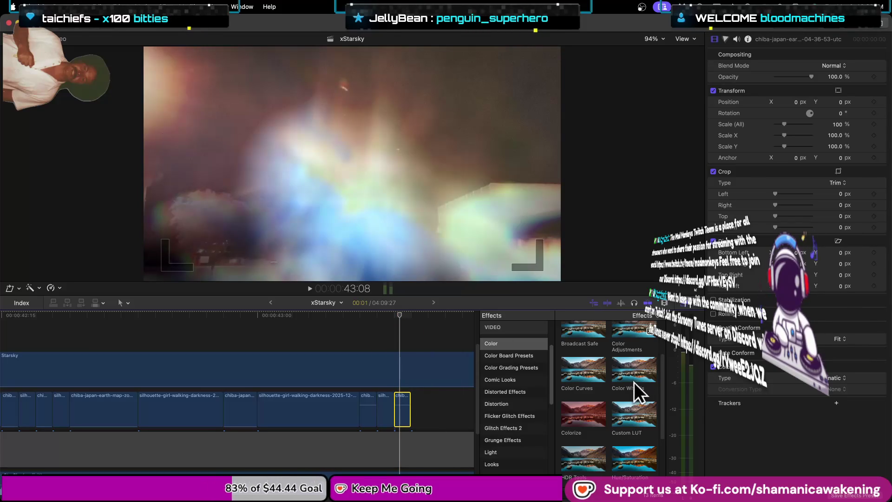
pyautogui.moveTo(631, 414); pyautogui.dragTo(402, 417)
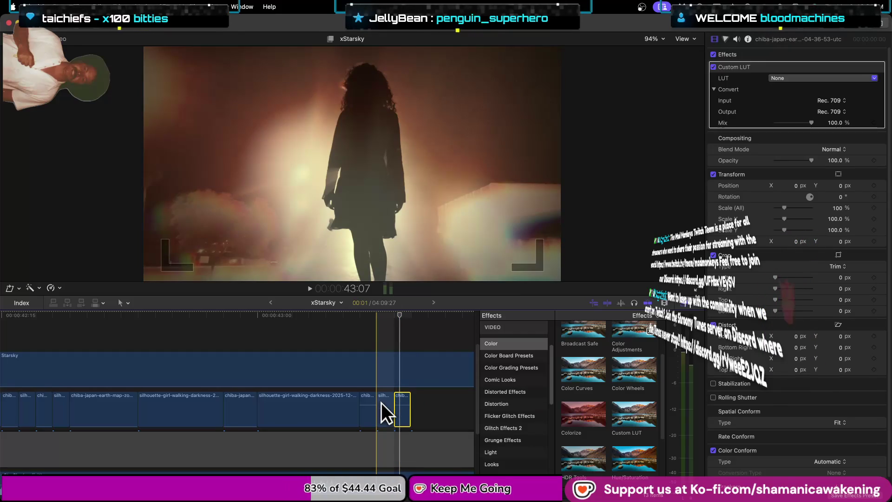
pyautogui.moveTo(381, 403)
pyautogui.mouseDown()
pyautogui.moveTo(438, 405)
pyautogui.moveTo(337, 413)
pyautogui.mouseUp()
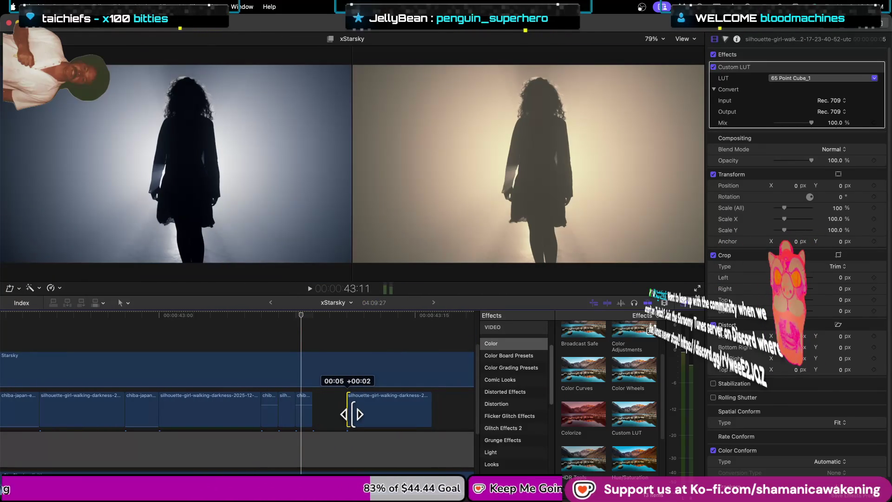
# - Delete the extra end clip, move the short silhouette clip to the storyline end and trim it shorter
pyautogui.press('Delete')
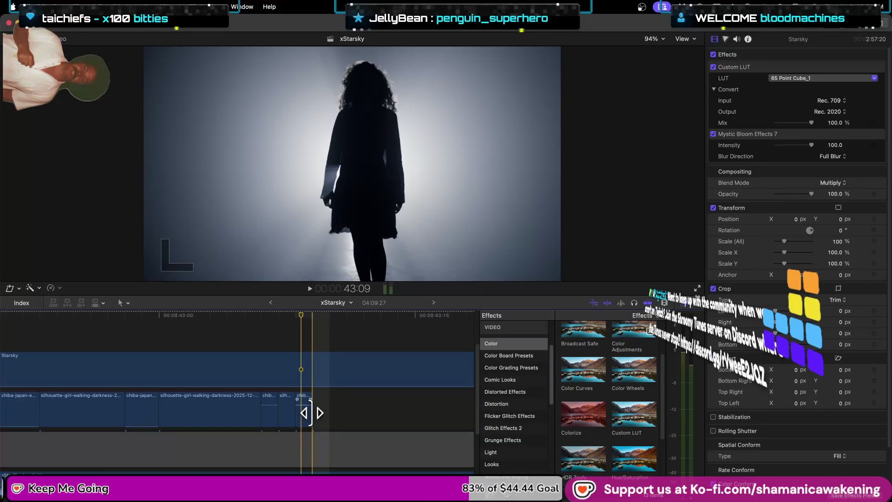
pyautogui.click(288, 410)
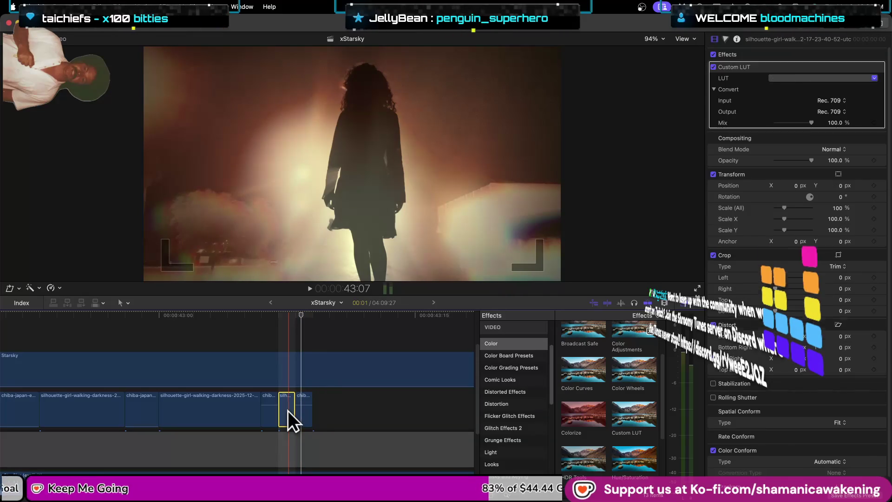
pyautogui.moveTo(288, 410); pyautogui.dragTo(412, 408)
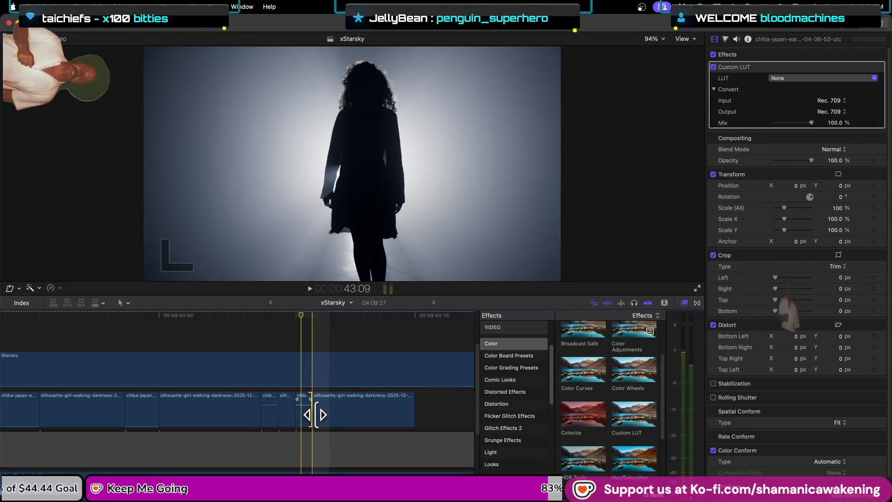
pyautogui.moveTo(315, 415); pyautogui.dragTo(382, 411)
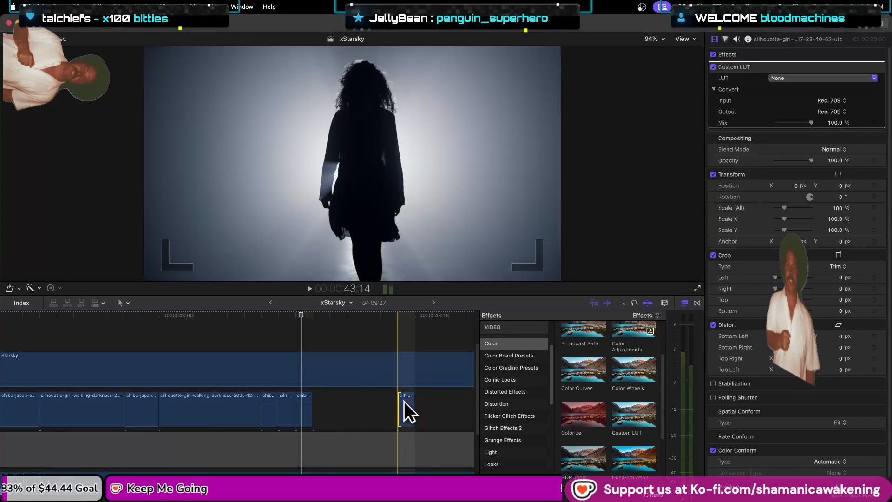
pyautogui.moveTo(400, 412); pyautogui.dragTo(330, 405)
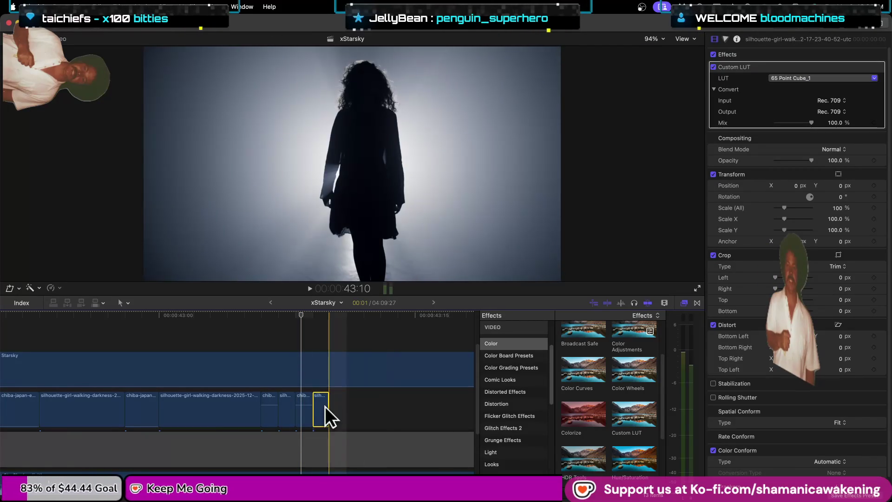
pyautogui.click(309, 316)
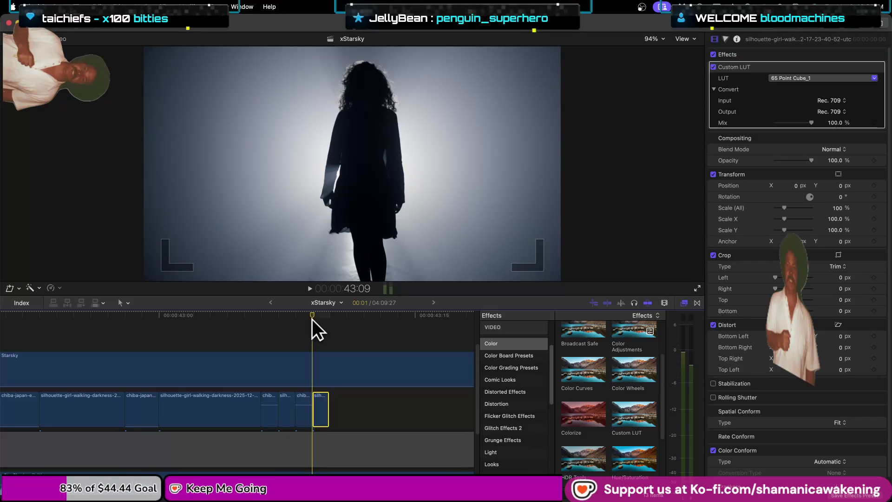
pyautogui.click(320, 319)
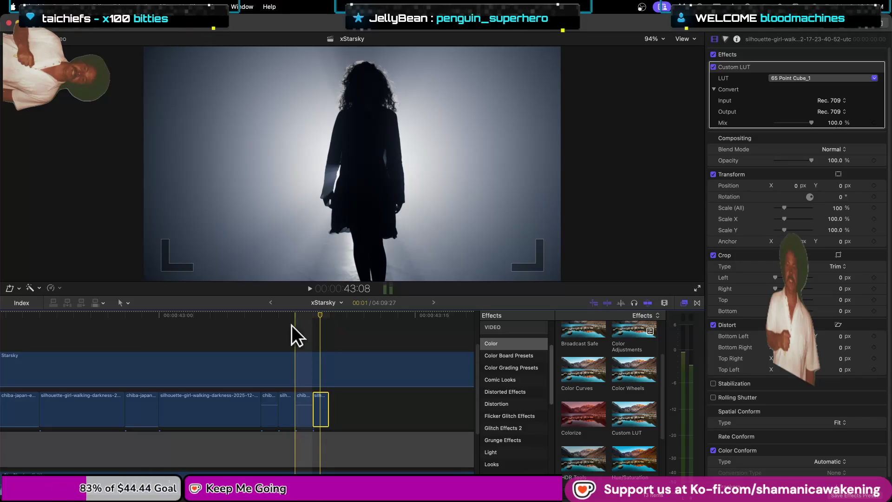
pyautogui.press('super+equal')
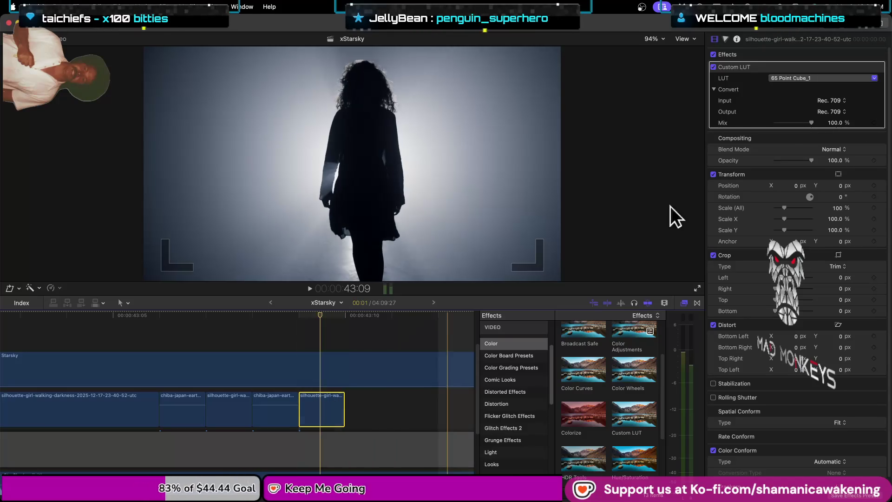
# - Try 65 Point Cube_14, revert to 65 Point Cube_1, and set the LUT input to Rec. 2020 PQ
pyautogui.click(804, 79)
pyautogui.click(796, 114)
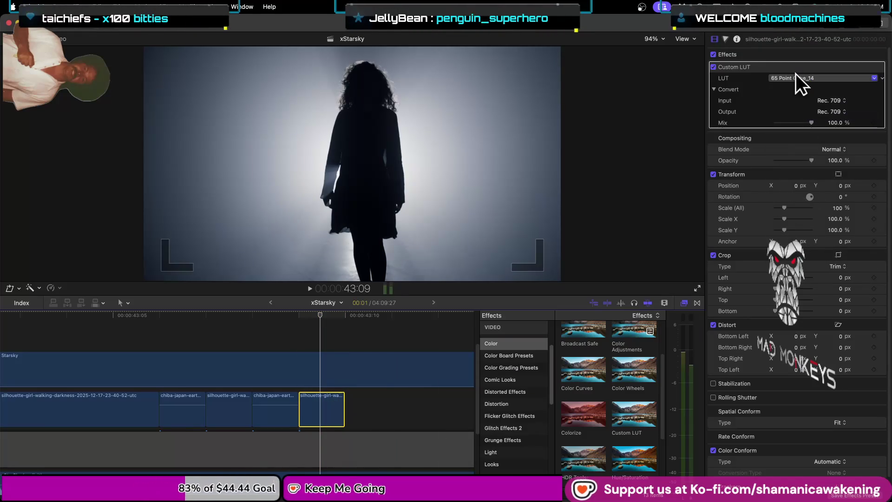
pyautogui.click(795, 74)
pyautogui.click(794, 107)
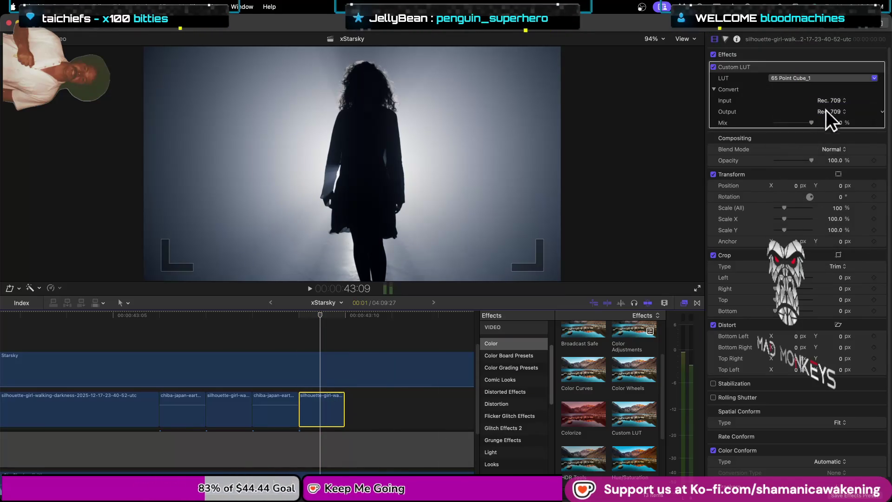
pyautogui.click(834, 103)
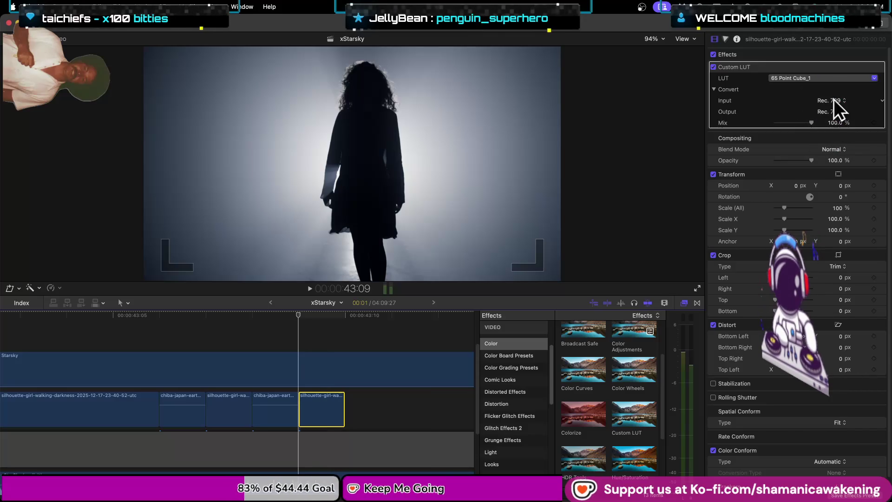
pyautogui.click(316, 320)
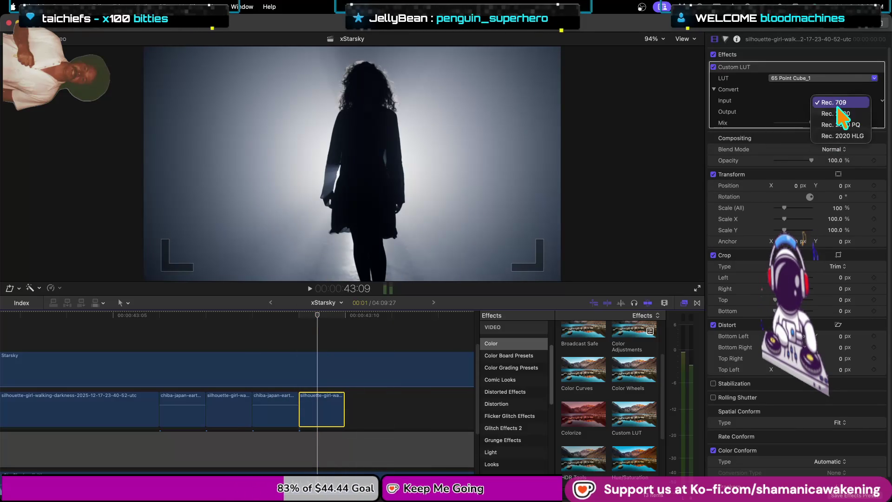
pyautogui.click(837, 102)
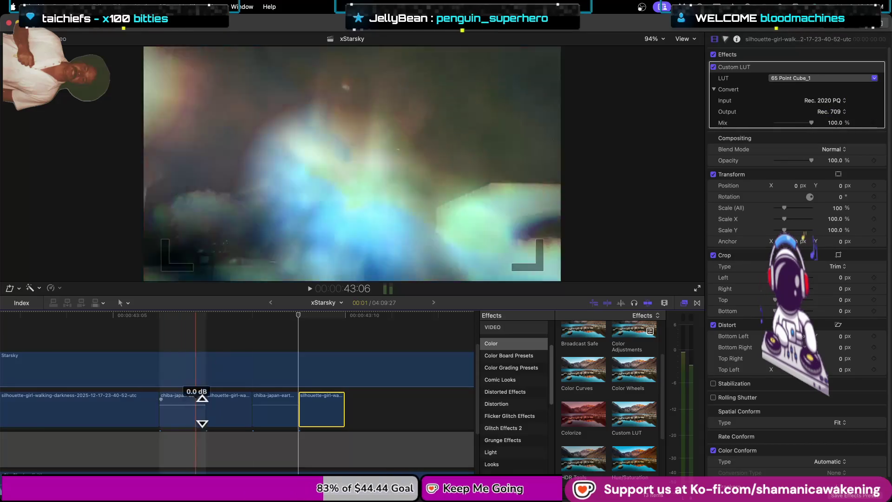
# - Reselect the last silhouette clip and delete it from the timeline
pyautogui.click(379, 397)
pyautogui.click(337, 395)
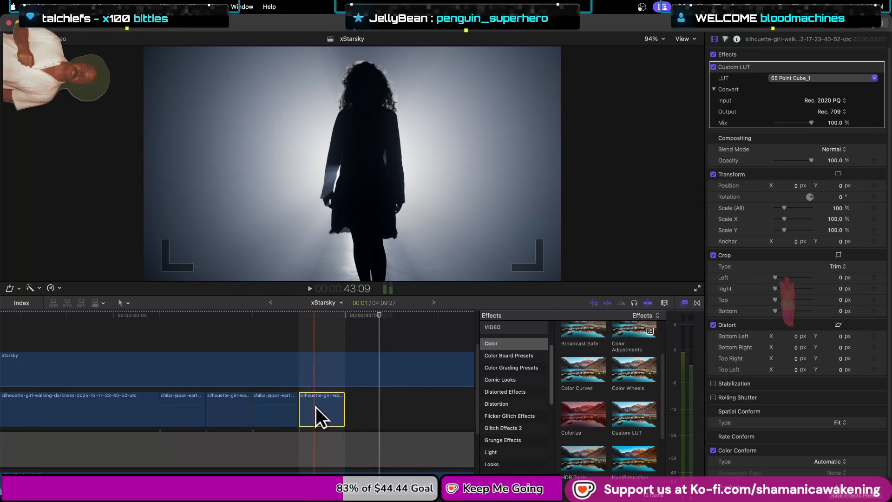
pyautogui.press('Delete')
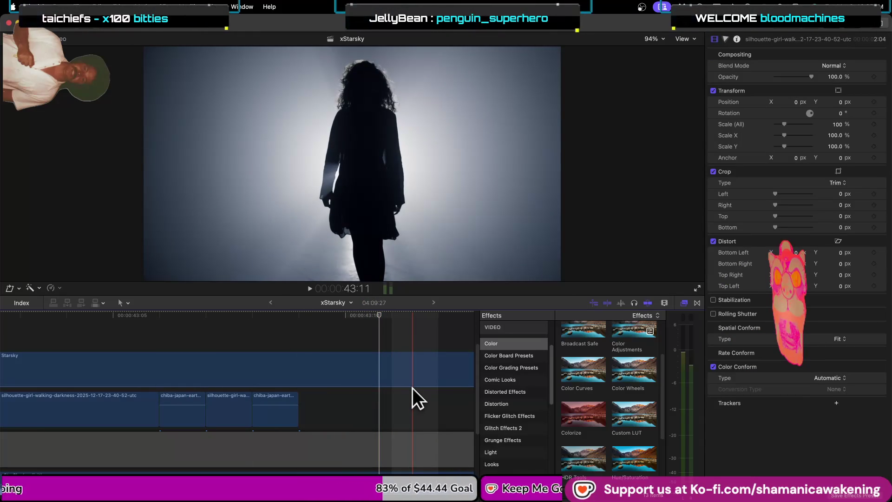
# - Select the Starsky overlay clip and play back the section using Space and J/K to review
pyautogui.press('super+minus')
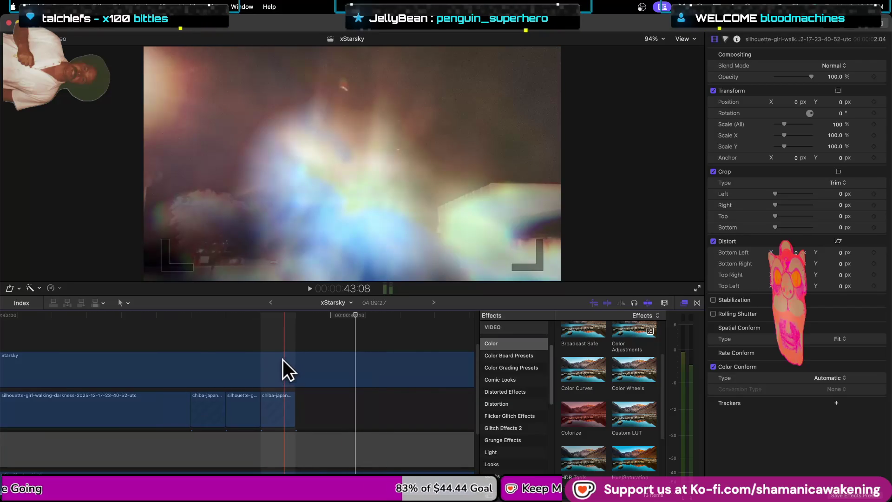
pyautogui.press('super+minus')
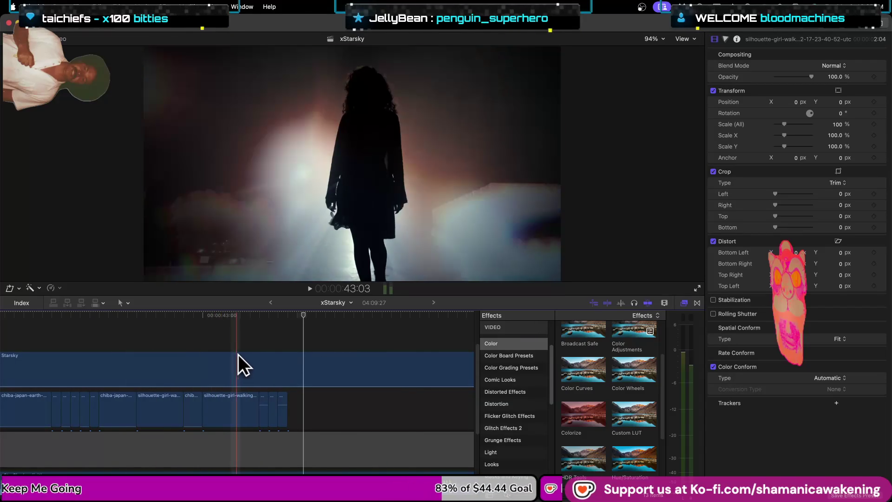
pyautogui.press('super+equal')
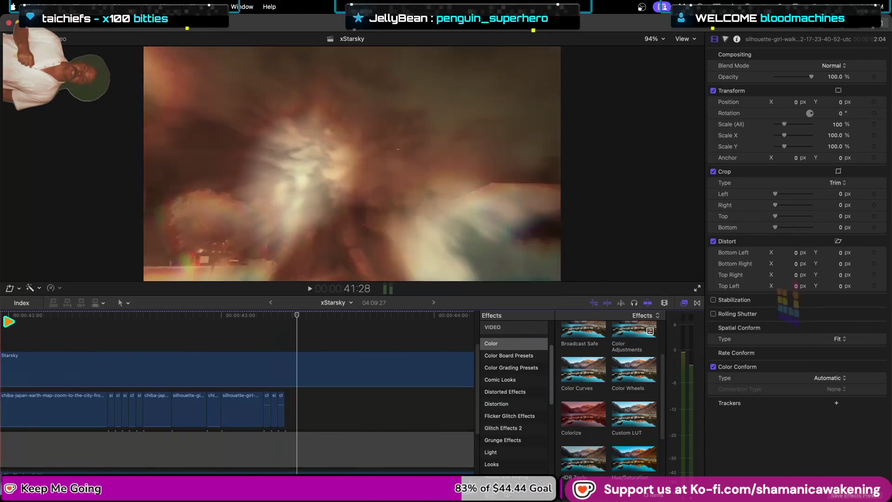
pyautogui.click(26, 324)
pyautogui.press('space')
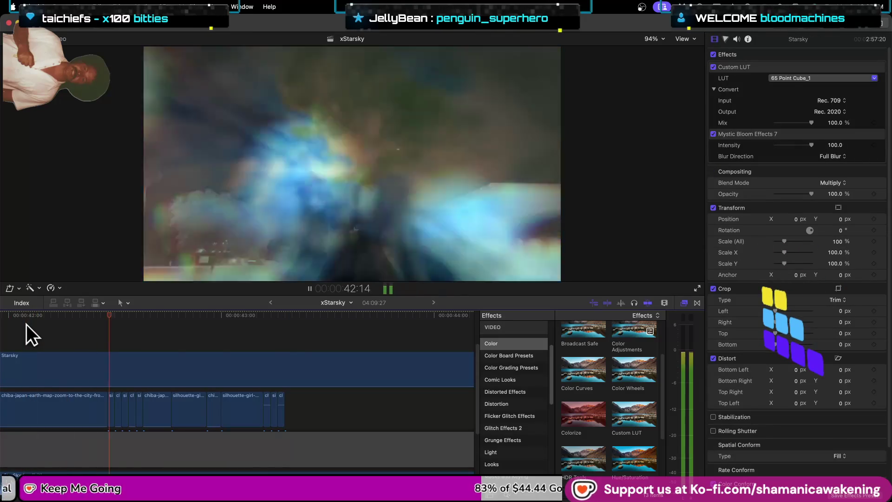
pyautogui.press('space')
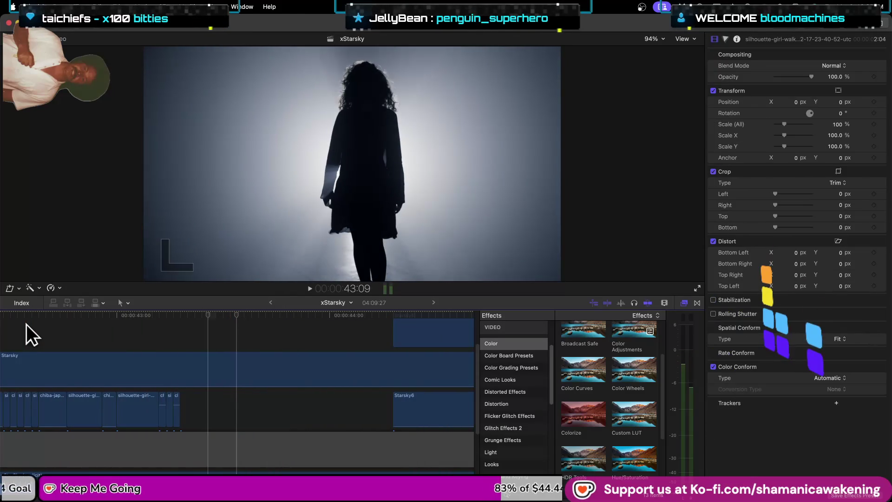
pyautogui.press('j')
pyautogui.press('j')
pyautogui.press('j')
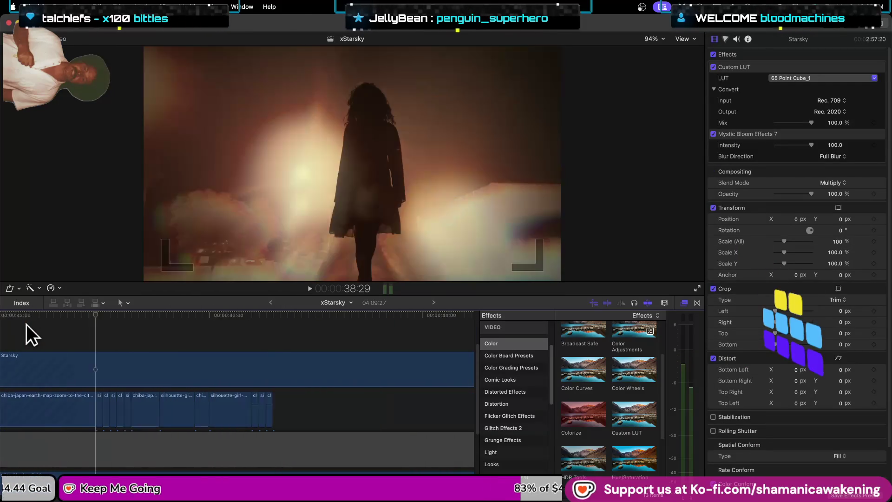
pyautogui.press('k')
pyautogui.press('space')
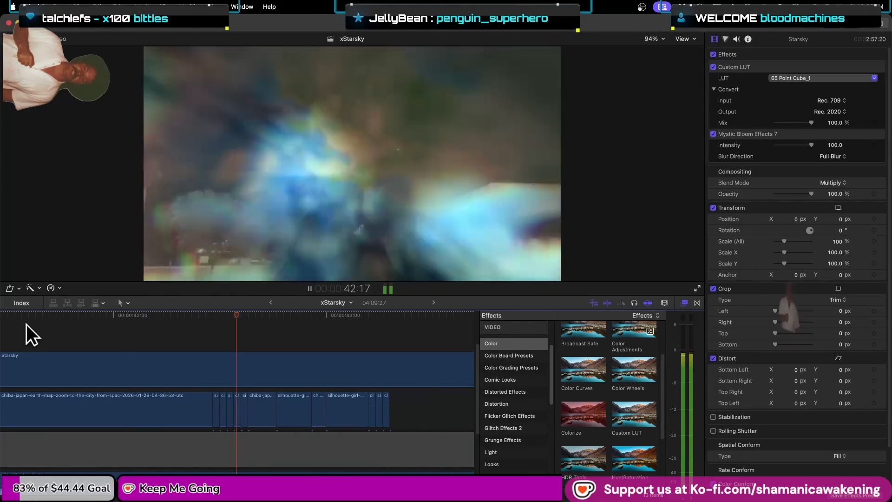
pyautogui.press('space')
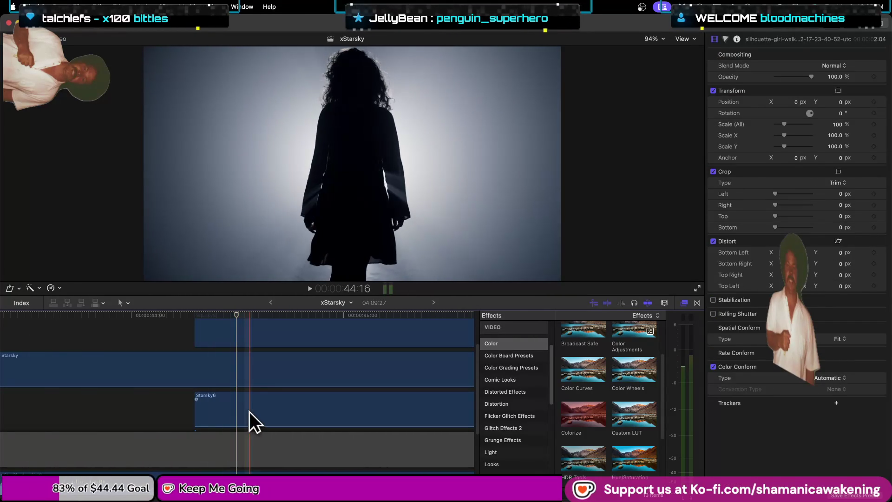
pyautogui.hscroll(-5, 237, 391)
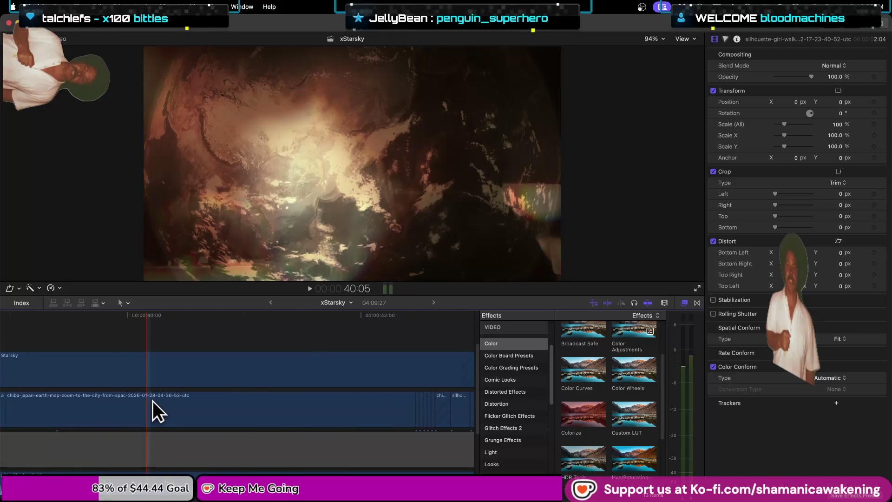
# - Lift the long Starsky clip past Starsky5 and the silhouette clip into the topmost lane
pyautogui.press('super+minus')
pyautogui.press('super+minus')
pyautogui.scroll(3, 153, 406)
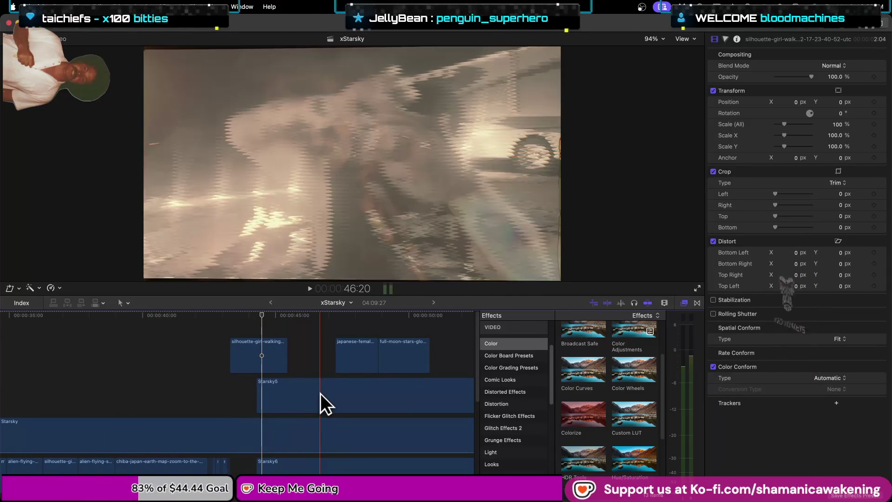
pyautogui.moveTo(320, 420); pyautogui.dragTo(322, 405)
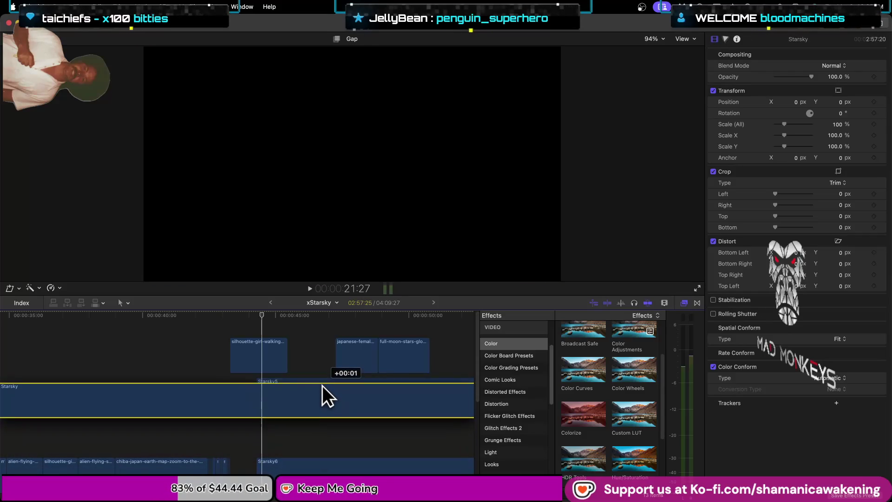
pyautogui.moveTo(322, 405); pyautogui.dragTo(322, 374)
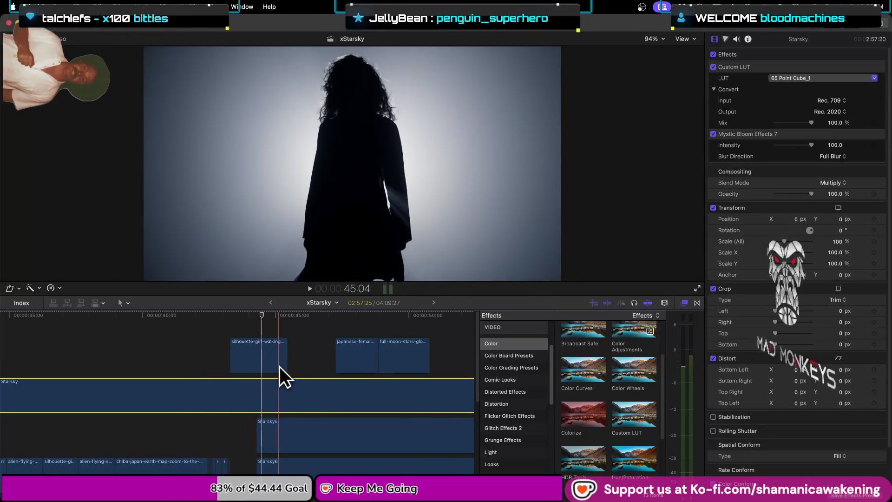
pyautogui.moveTo(300, 393); pyautogui.dragTo(305, 333)
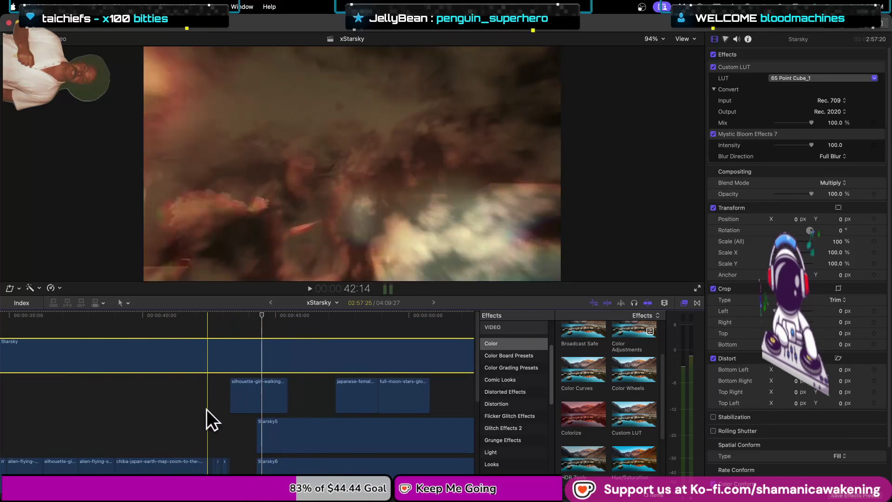
pyautogui.press('super+equal')
pyautogui.press('super+equal')
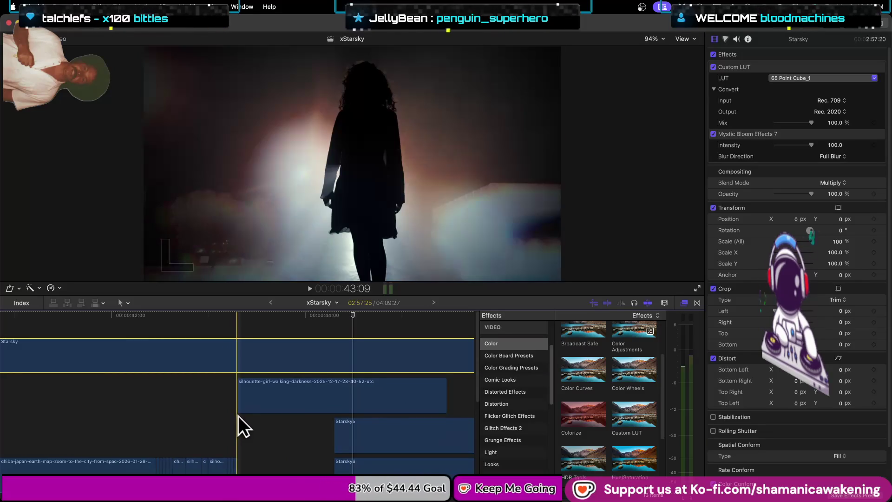
# - Add a Custom LUT to the silhouette clip, choosing 65 Point Cube_1 with Rec. 709 input and output
pyautogui.click(283, 390)
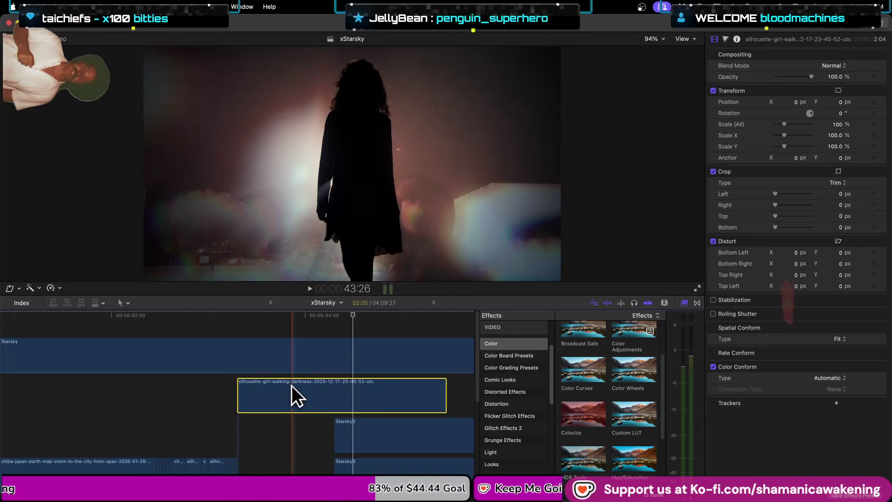
pyautogui.moveTo(652, 411); pyautogui.dragTo(396, 400)
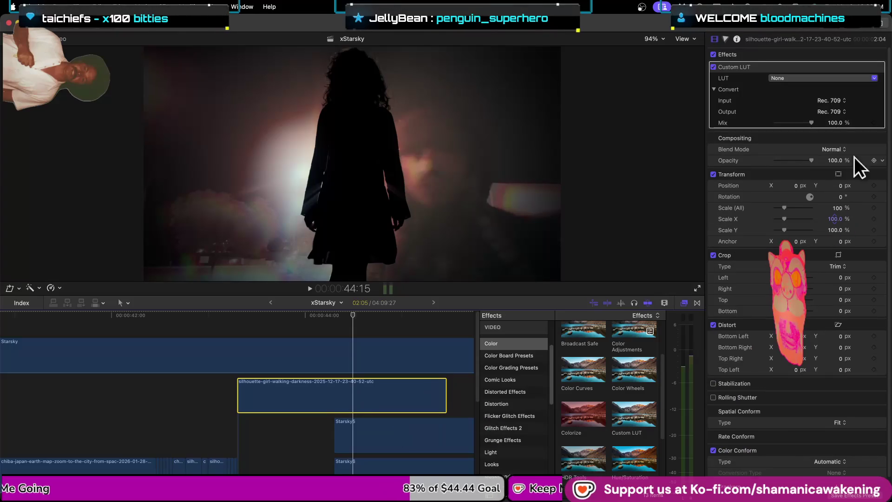
pyautogui.click(811, 78)
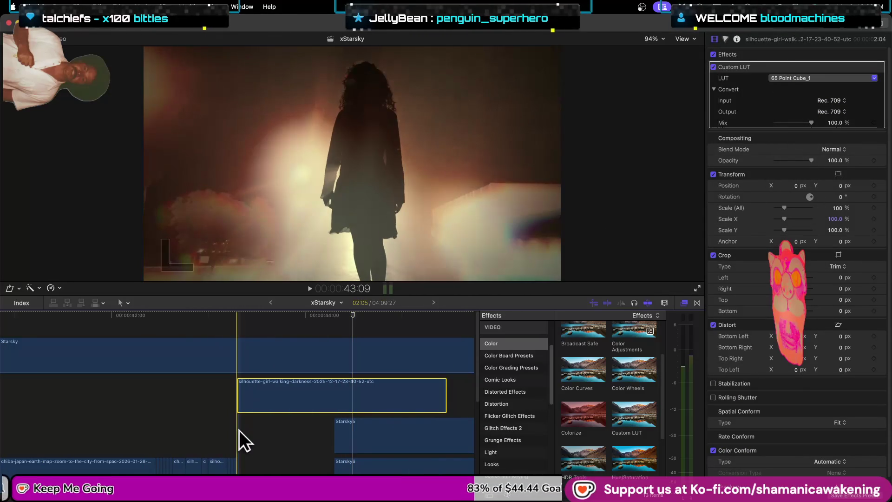
# - Trim the start of the Starsky5 clip 10 frames later
pyautogui.click(239, 431)
pyautogui.press('super+equal')
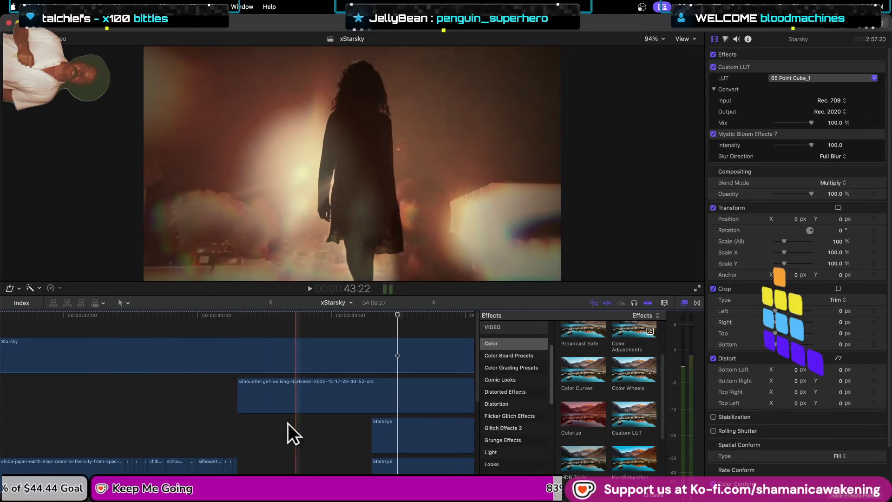
pyautogui.press('super+minus')
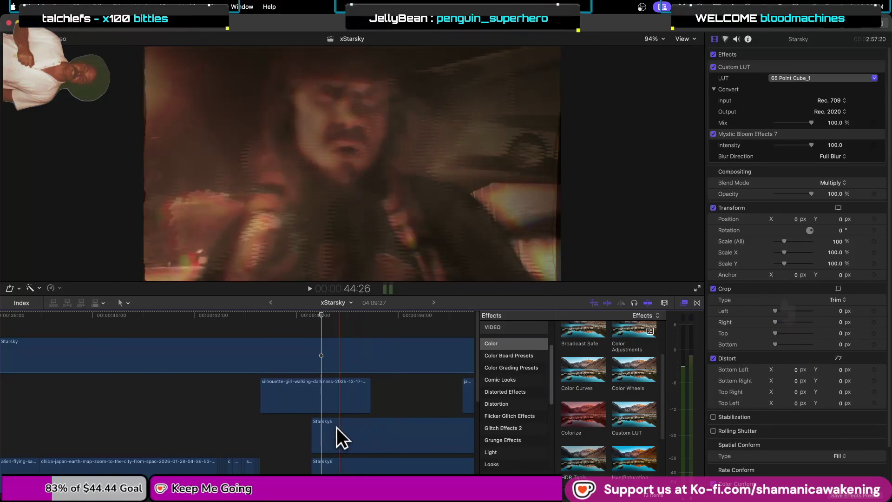
pyautogui.moveTo(319, 431); pyautogui.dragTo(370, 432)
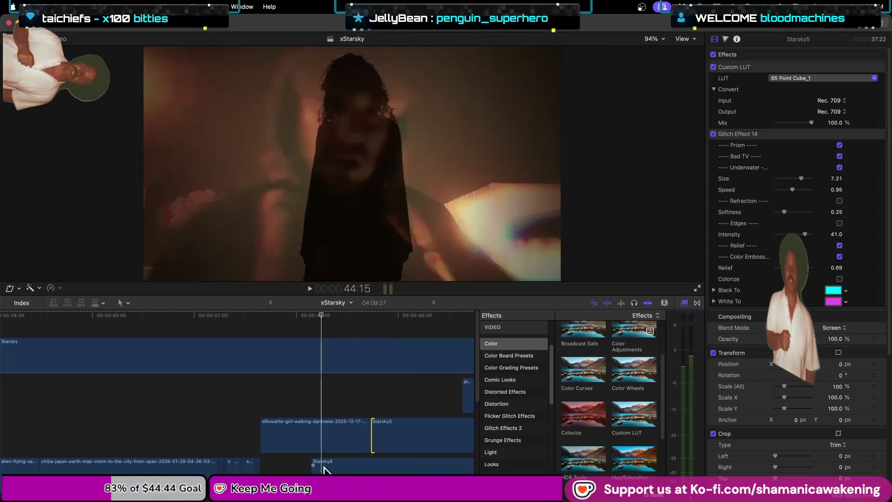
# - Trim Starsky5's start 15 frames later and move Starsky6 back up into the upper lane
pyautogui.moveTo(372, 438); pyautogui.dragTo(406, 440)
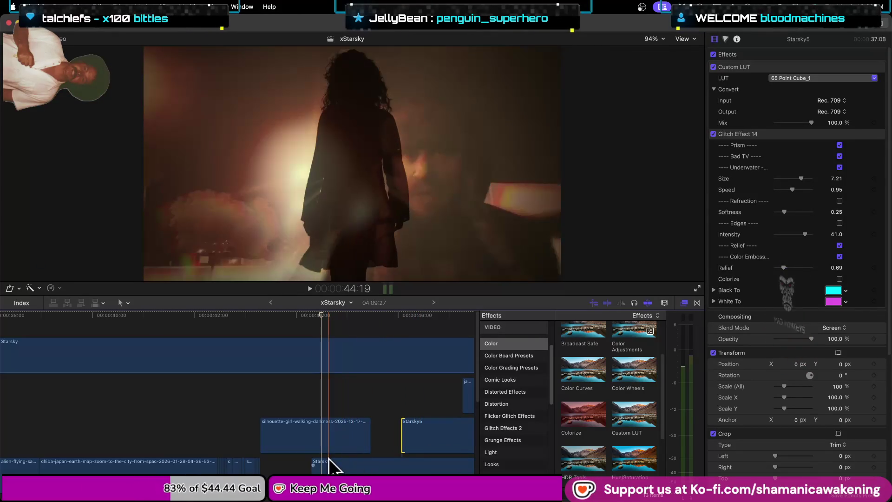
pyautogui.click(355, 468)
pyautogui.press('super+minus')
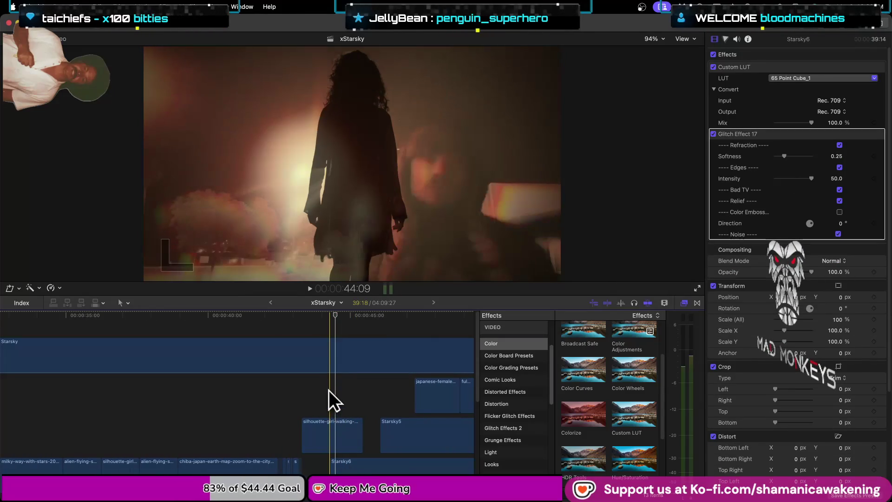
pyautogui.click(328, 389)
pyautogui.moveTo(348, 460)
pyautogui.mouseDown()
pyautogui.moveTo(347, 374)
pyautogui.moveTo(366, 474)
pyautogui.mouseUp()
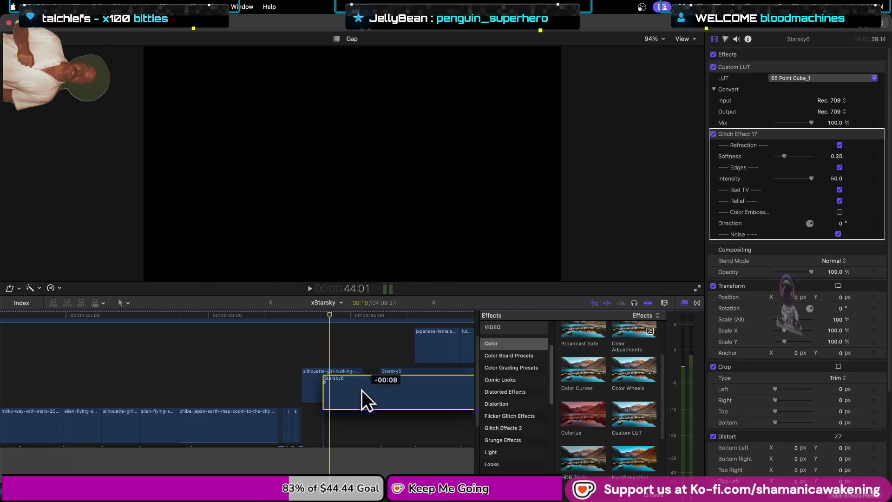
pyautogui.moveTo(365, 474); pyautogui.dragTo(369, 367)
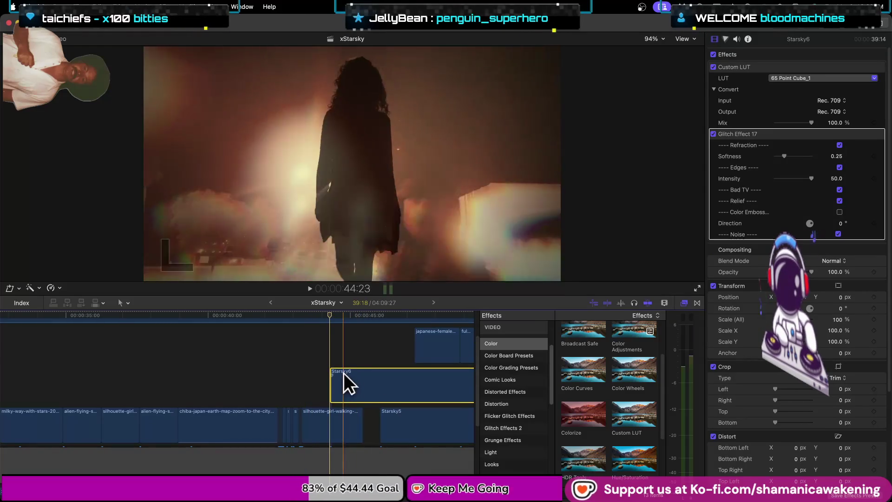
# - Trim Starsky6's start later, then trim Starsky5's start to line up with it
pyautogui.moveTo(331, 391); pyautogui.dragTo(381, 393)
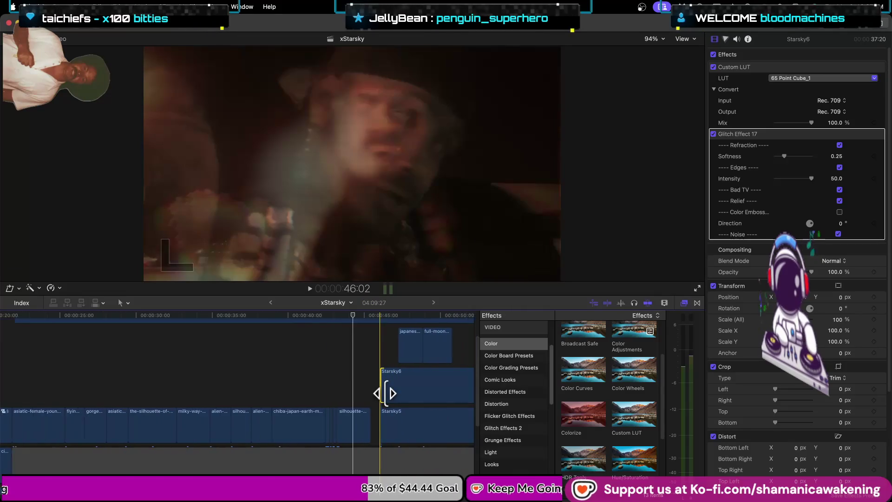
pyautogui.press('super+minus')
pyautogui.moveTo(388, 392); pyautogui.dragTo(439, 387)
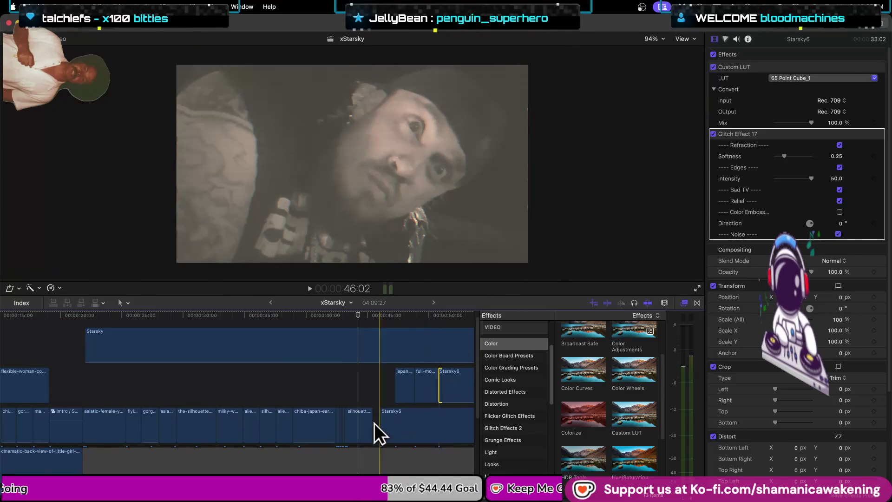
pyautogui.moveTo(384, 428); pyautogui.dragTo(439, 428)
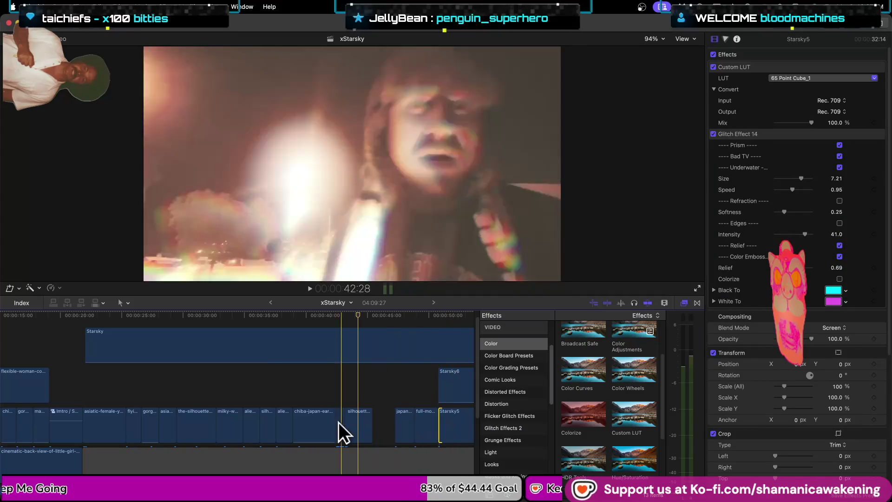
pyautogui.press('super+minus')
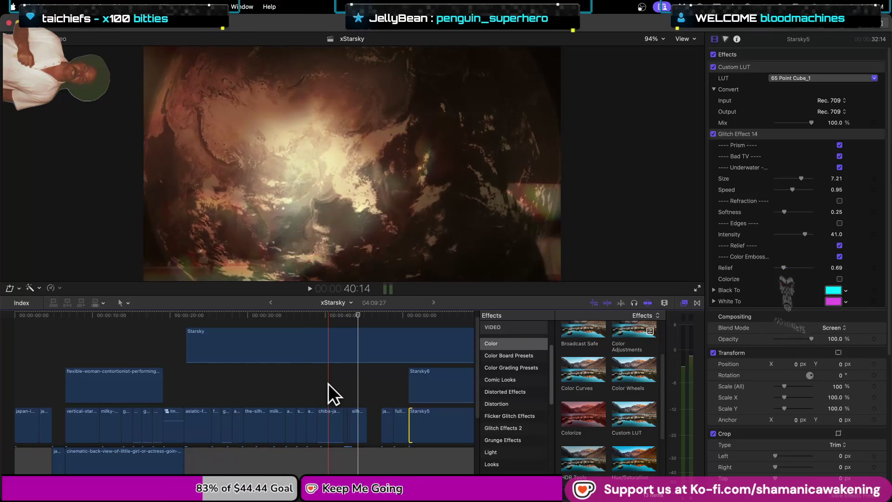
pyautogui.press('super+equal')
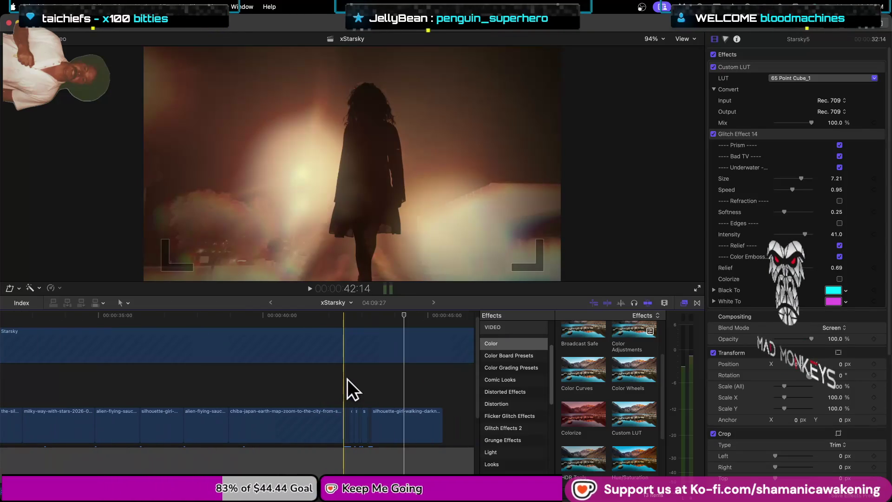
# - Apply Reverse Clip to the earth map clip from the Retime menu and play it back
pyautogui.click(263, 423)
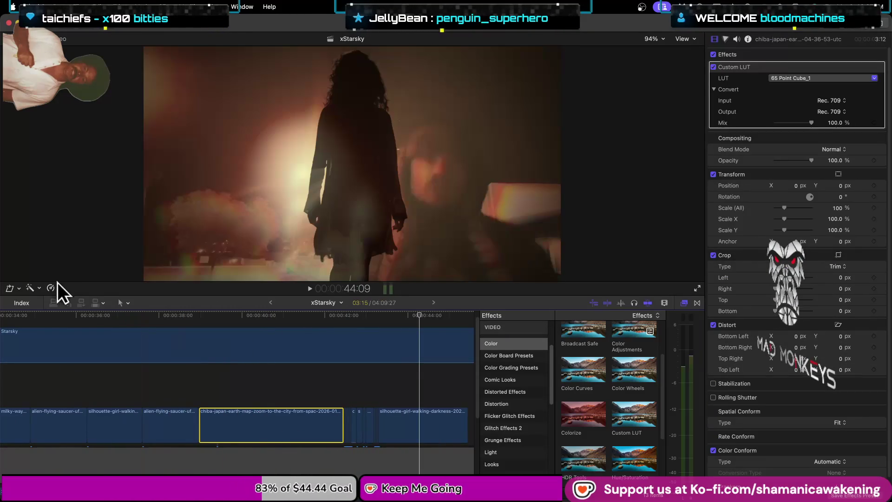
pyautogui.click(56, 287)
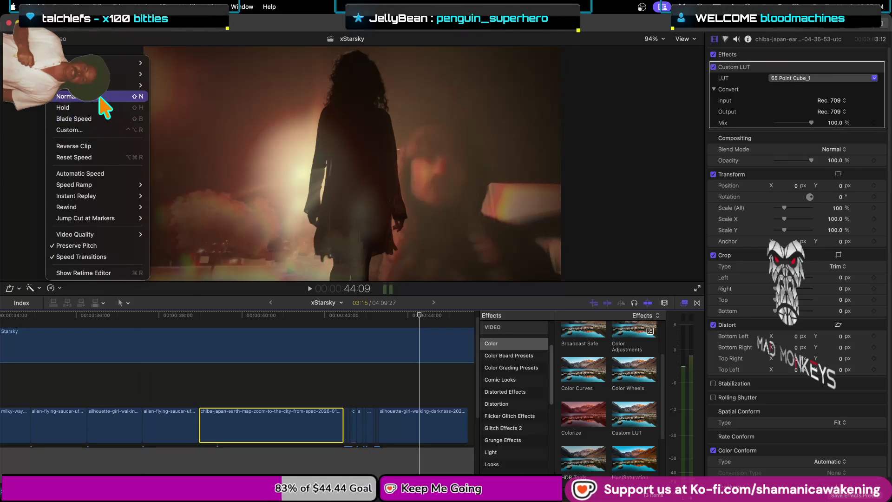
pyautogui.click(110, 148)
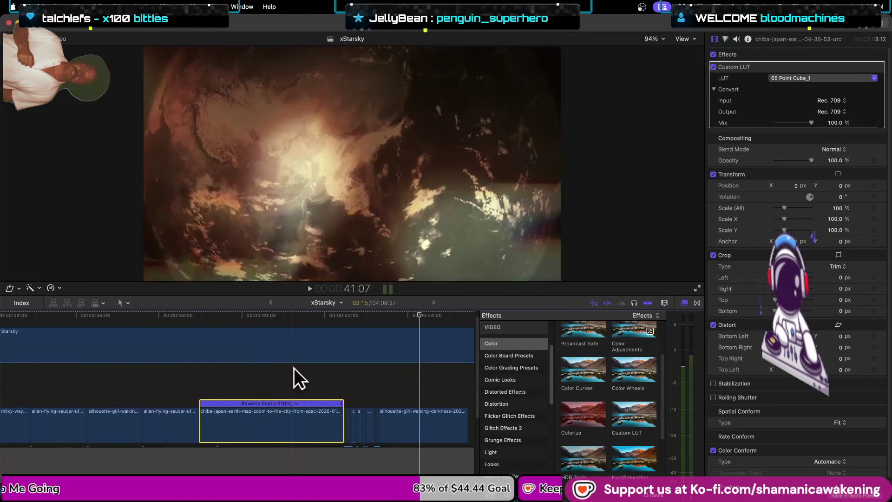
pyautogui.press('space')
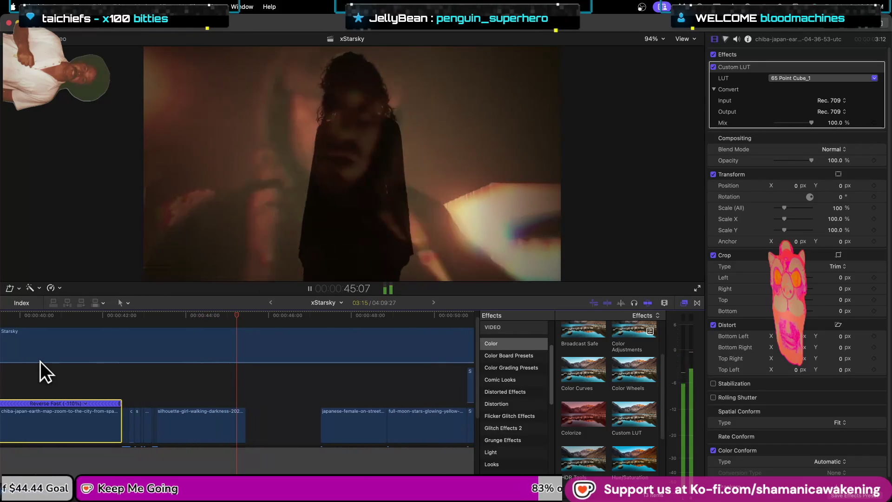
pyautogui.press('space')
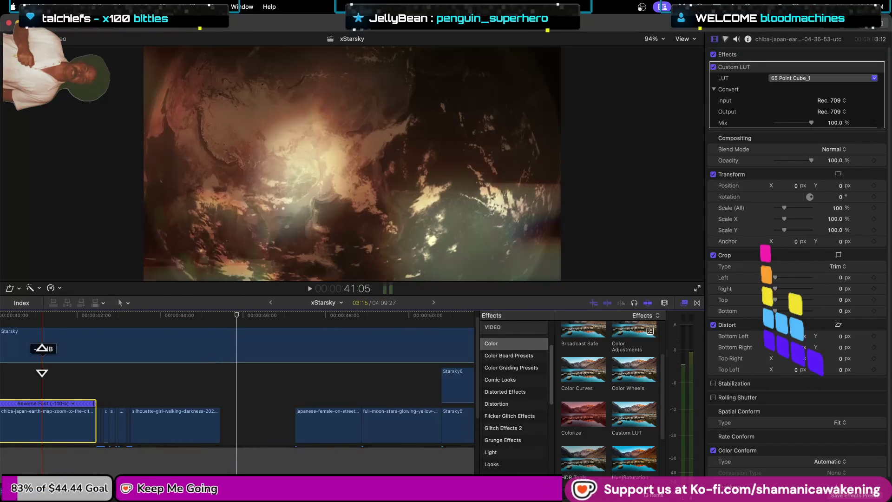
pyautogui.scroll(2, 58, 335)
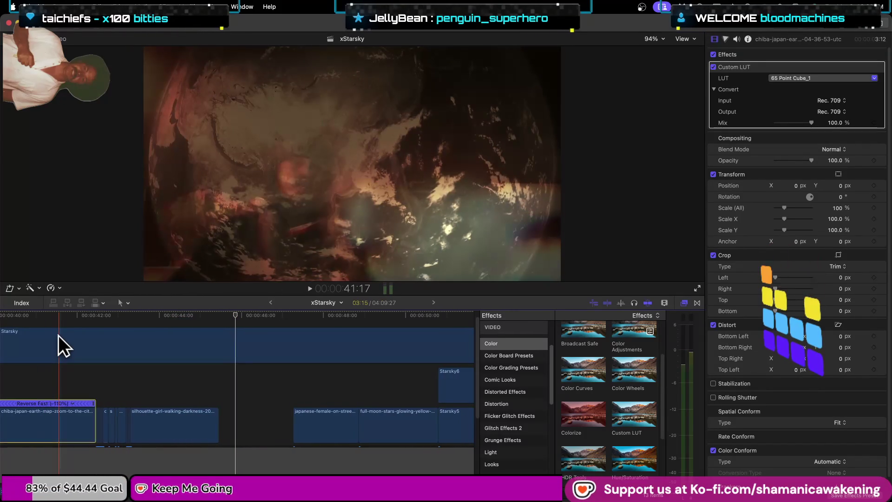
pyautogui.click(72, 362)
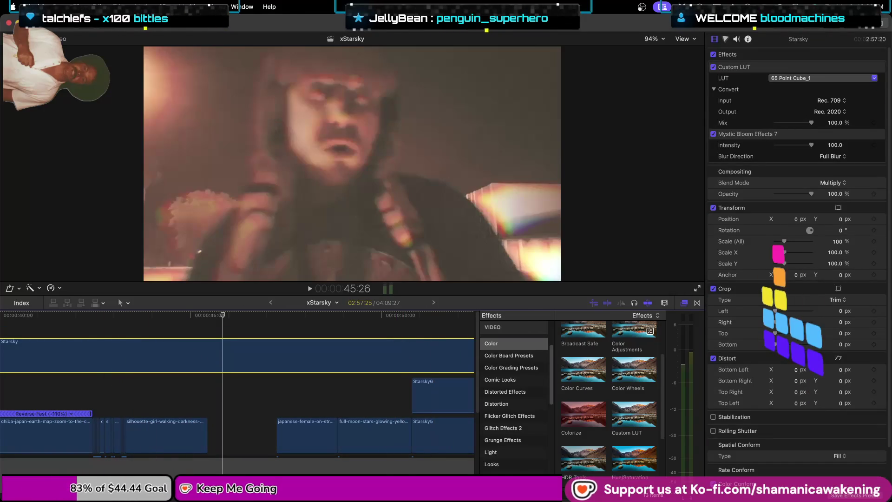
# - Switch the Starsky clip's blend mode to Normal and hide the effects browser
pyautogui.click(842, 183)
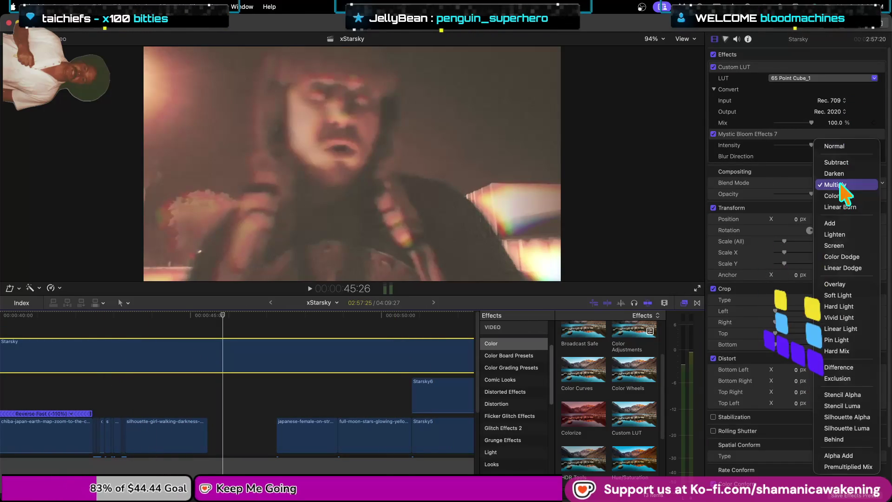
pyautogui.click(853, 147)
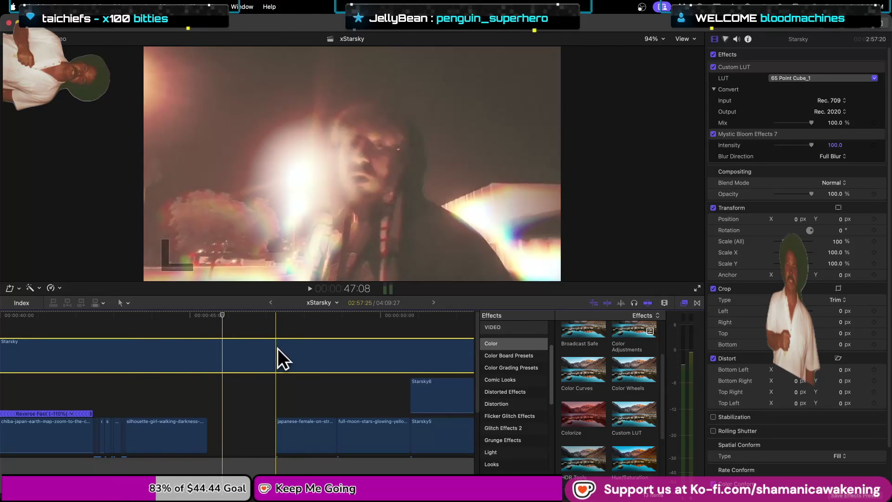
pyautogui.scroll(-5, 230, 402)
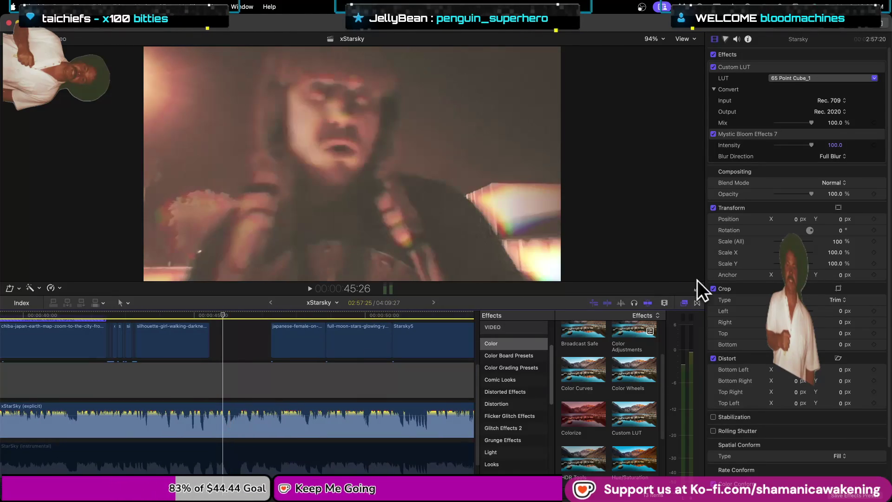
pyautogui.click(683, 302)
pyautogui.scroll(5, 407, 344)
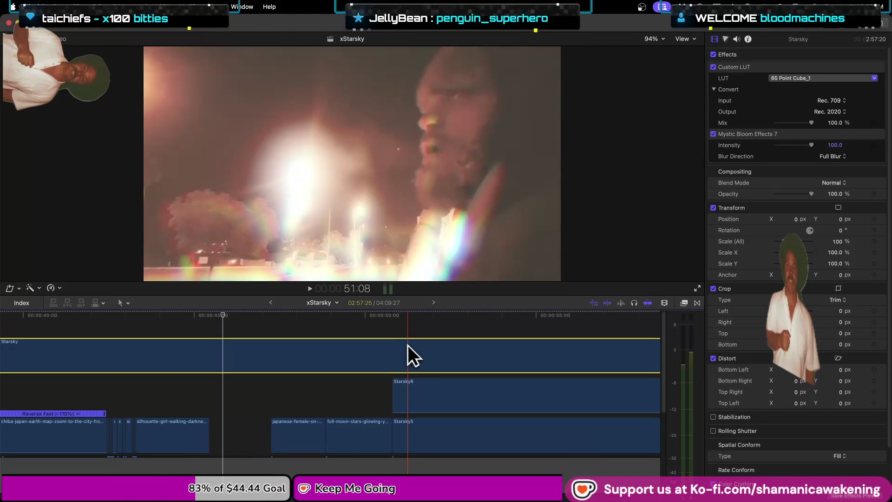
# - Review the timeline with J, K and L, then open Settings with Cmd+,
pyautogui.press('j')
pyautogui.press('j')
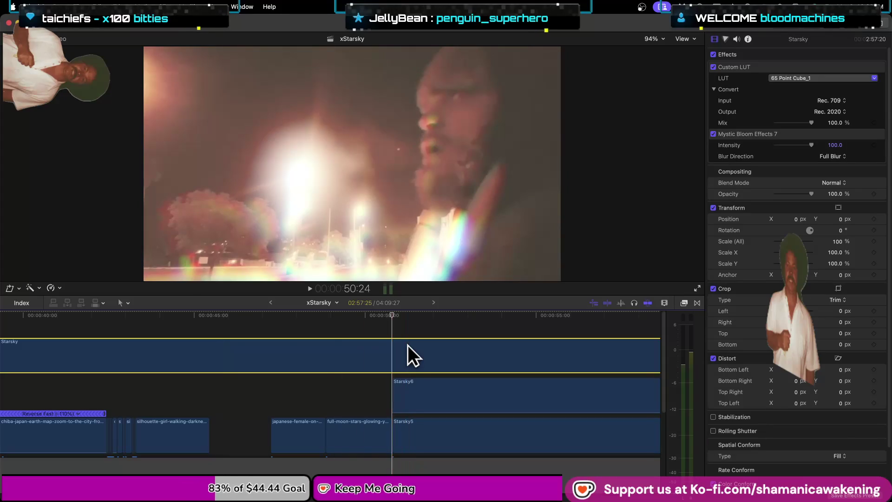
pyautogui.press('k')
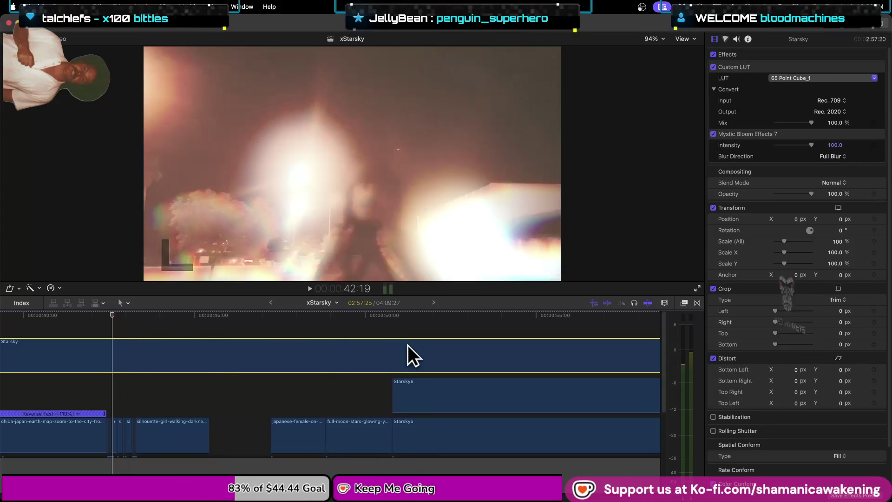
pyautogui.press('l')
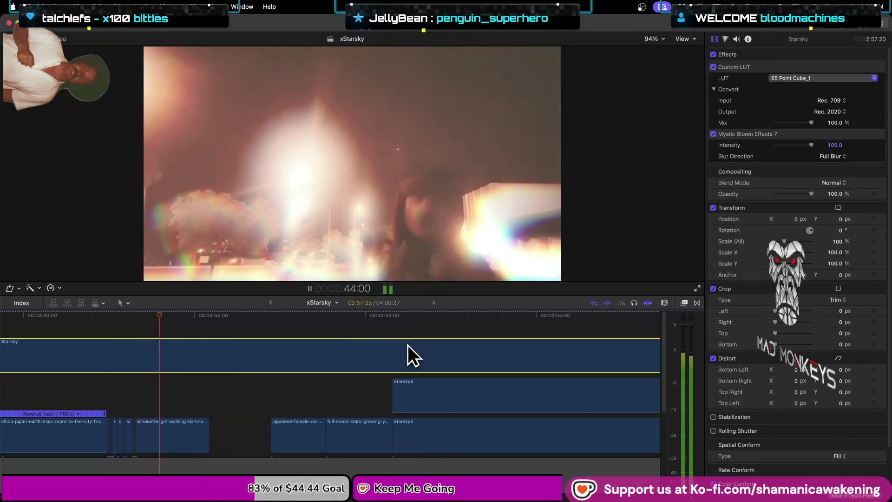
pyautogui.press('k')
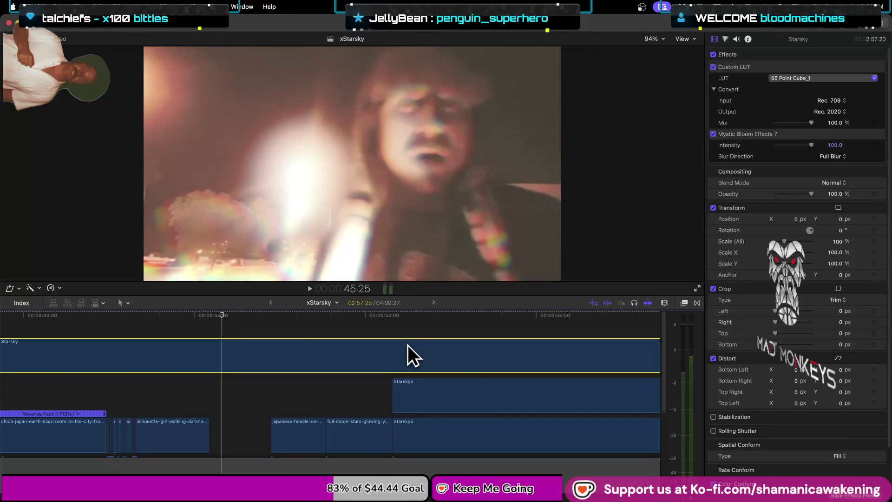
pyautogui.press('super+comma')
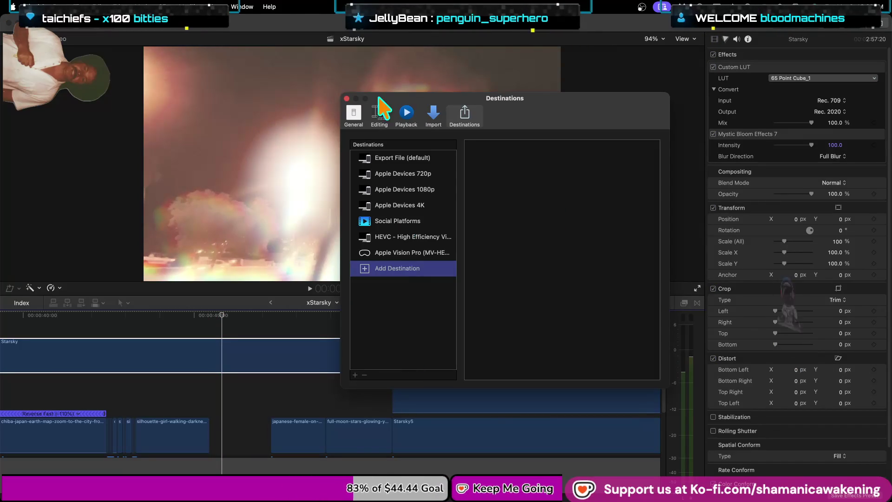
# - Close the Settings window and select the Starsky clip in the timeline
pyautogui.click(346, 97)
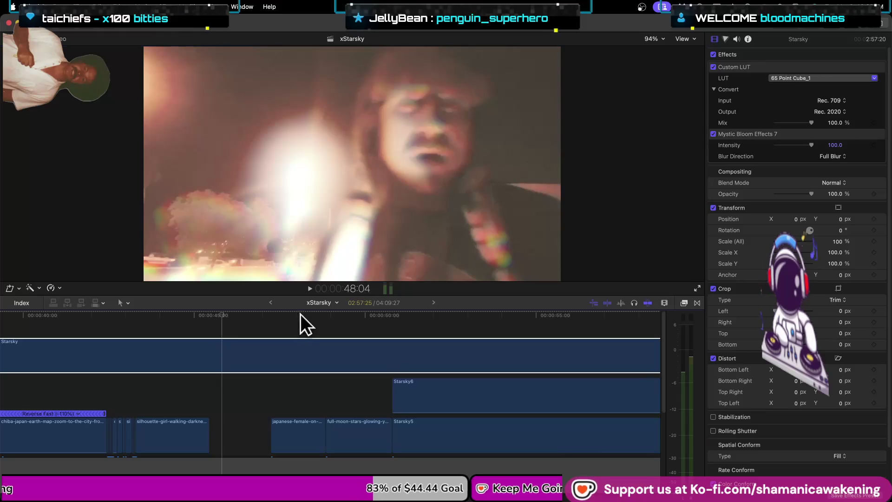
pyautogui.click(285, 358)
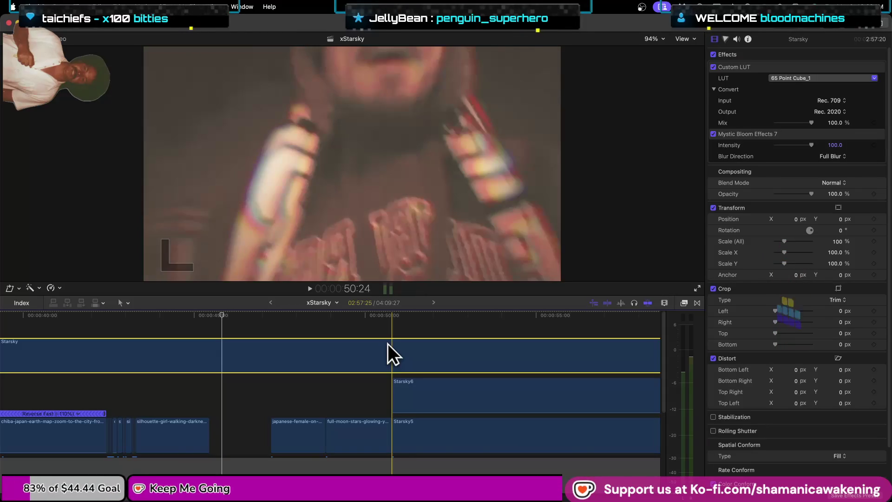
# - Jump to the next edit and play back from around 42–45 seconds
pyautogui.press('Down')
pyautogui.press('Down')
pyautogui.click(206, 324)
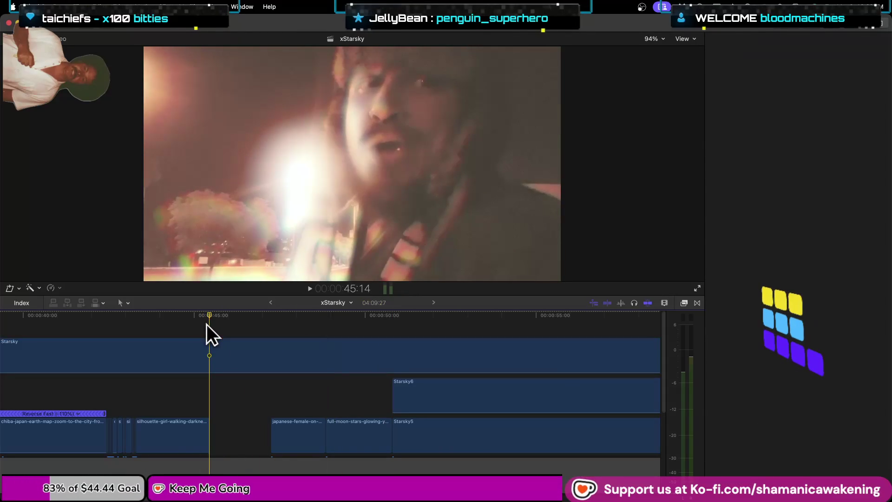
pyautogui.press('space')
pyautogui.press('space')
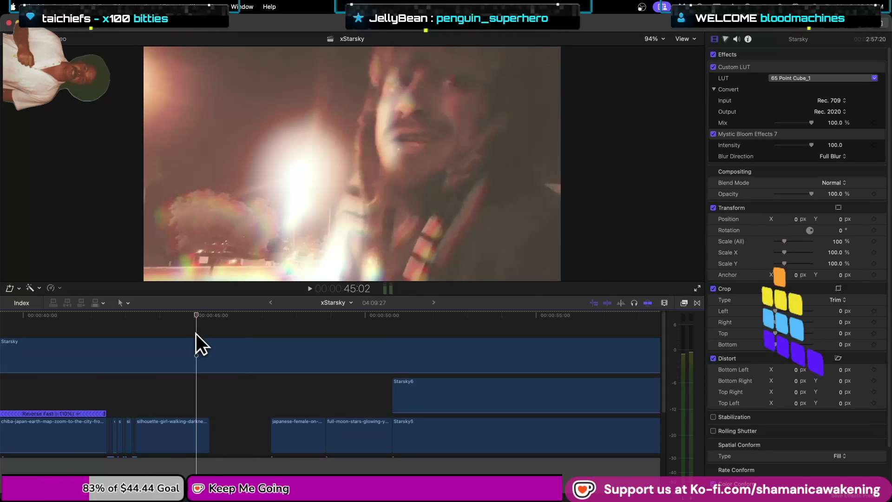
pyautogui.press('space')
pyautogui.click(199, 345)
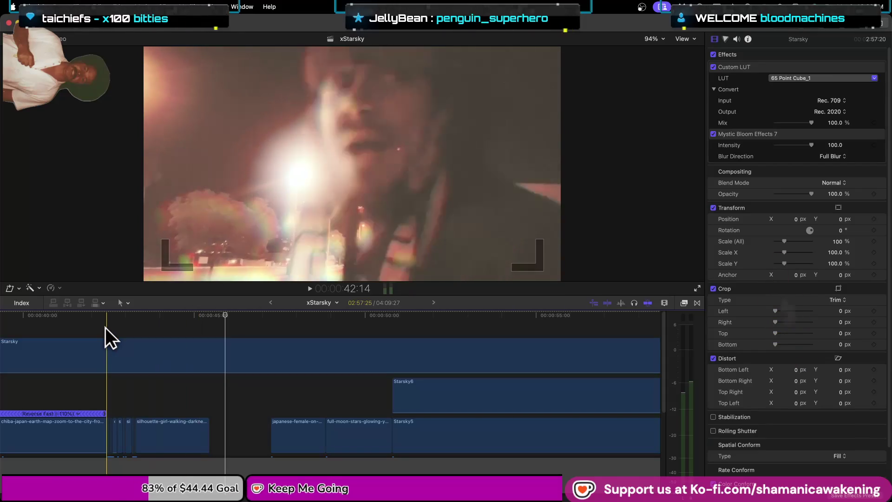
pyautogui.press('space')
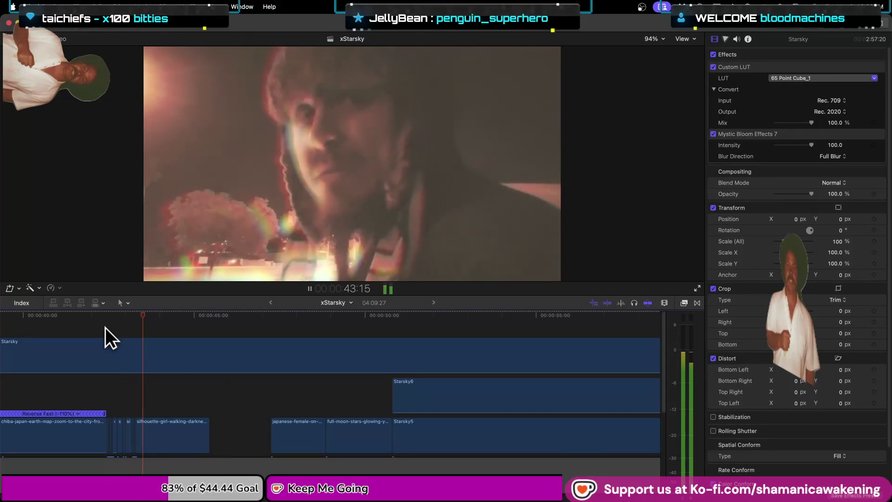
pyautogui.press('space')
# - Shift the Starsky clip about 15 frames later and zoom the timeline out
pyautogui.press('cmd+minus')
pyautogui.click(125, 353)
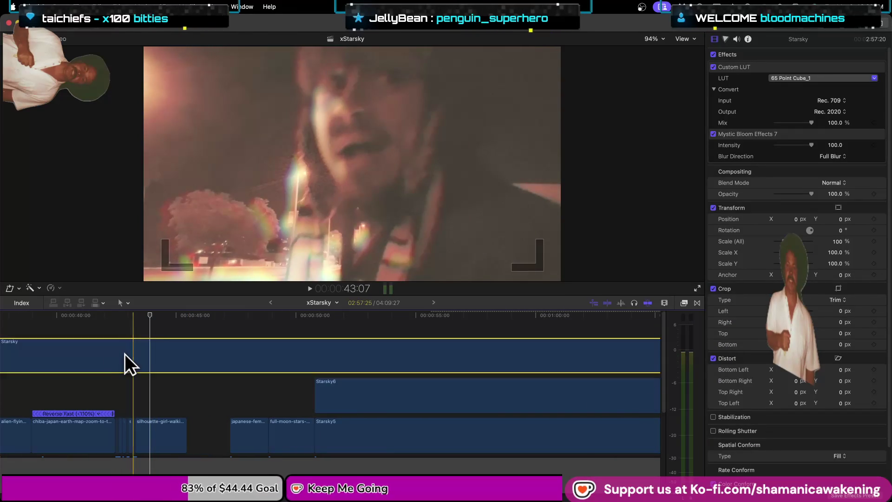
pyautogui.press('space')
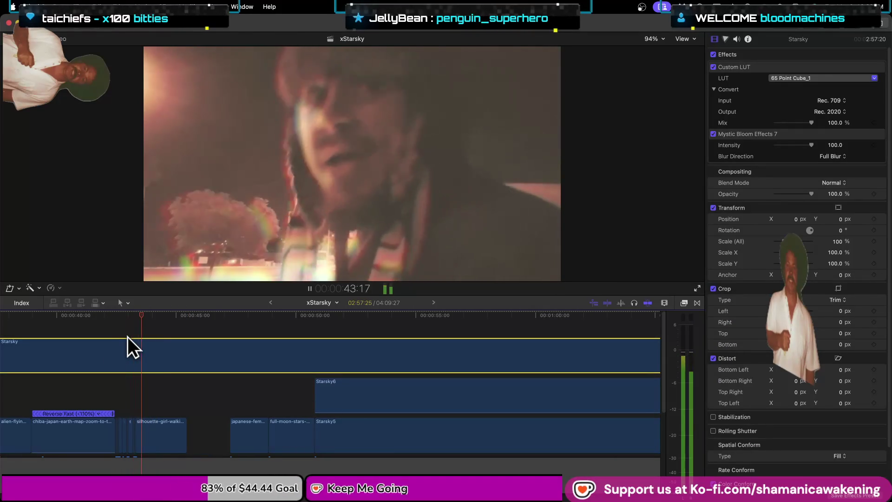
pyautogui.press('space')
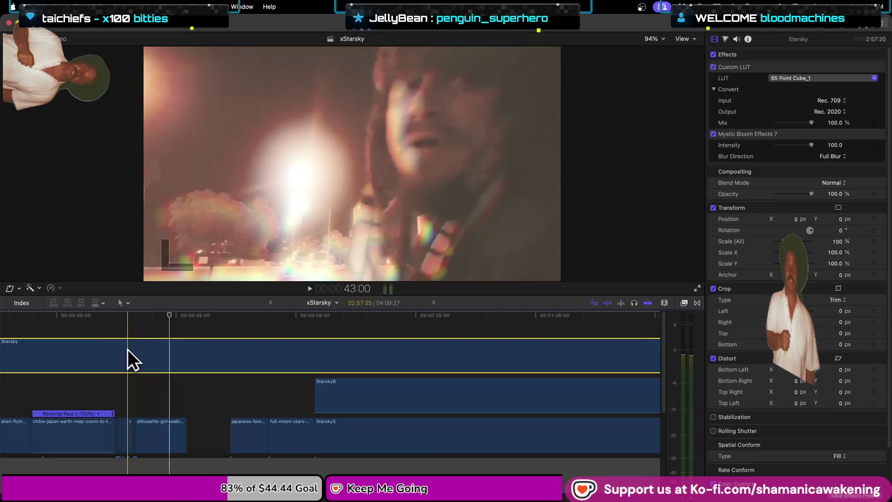
pyautogui.press('super+minus')
pyautogui.moveTo(129, 348); pyautogui.dragTo(153, 348)
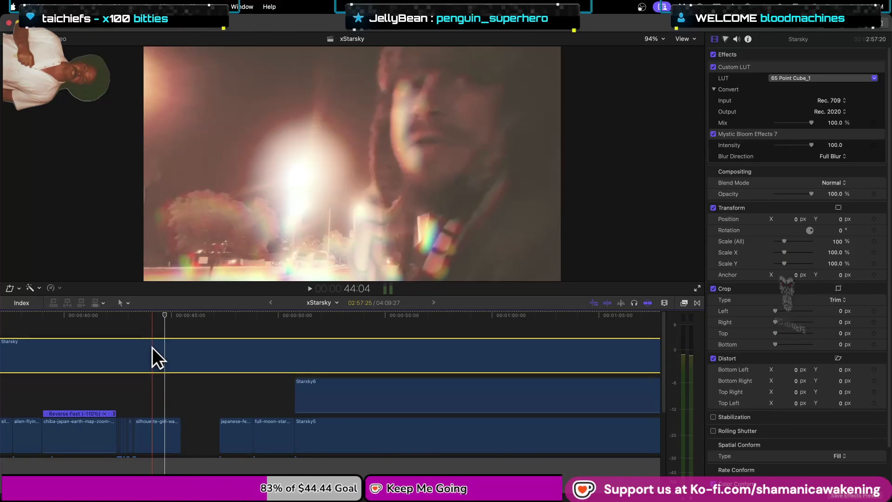
pyautogui.press('super+minus')
pyautogui.press('super+minus')
pyautogui.press('super+minus')
pyautogui.press('super+minus')
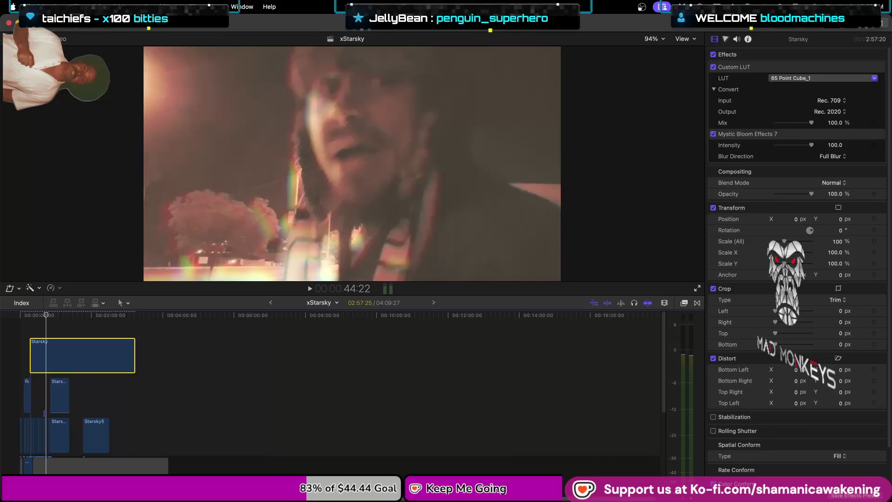
# - Preview the edit and move the Starsky clip ten frames earlier
pyautogui.click(69, 432)
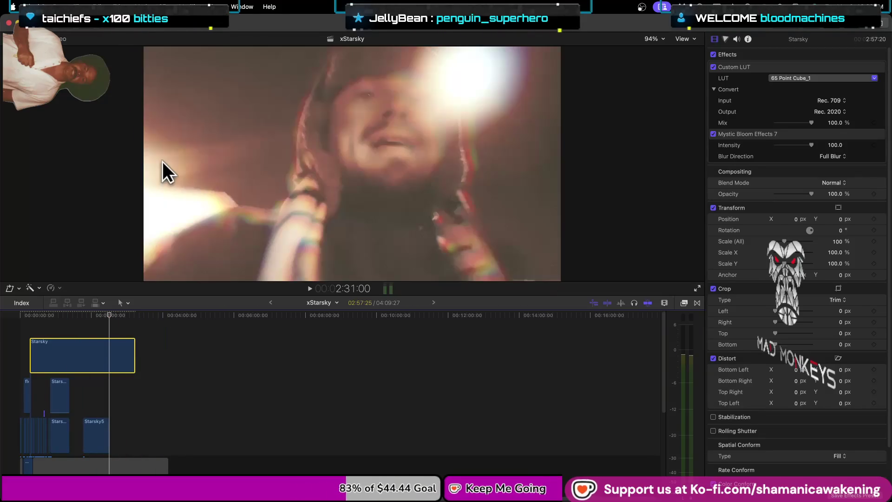
pyautogui.press('Up')
pyautogui.press('Up')
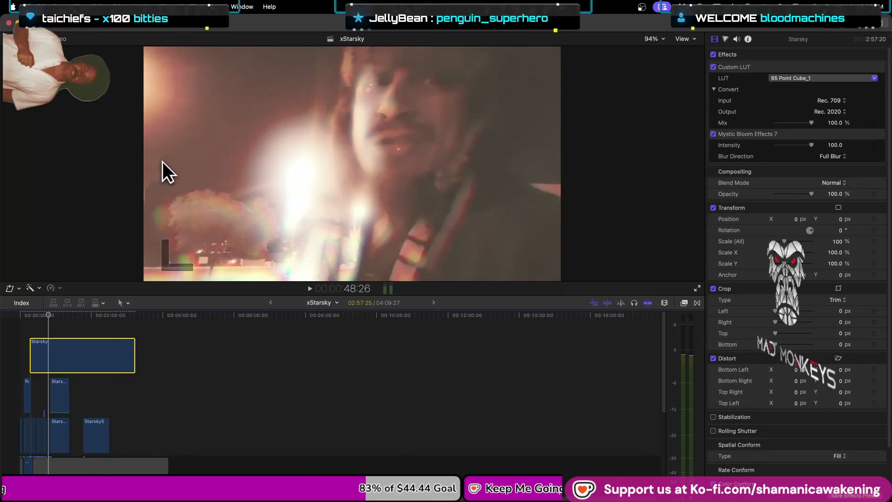
pyautogui.press('space')
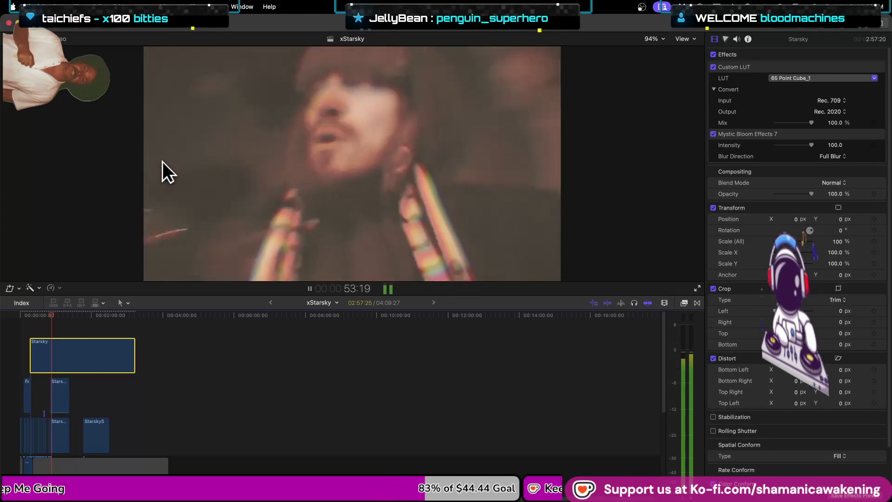
pyautogui.moveTo(109, 372); pyautogui.dragTo(108, 359)
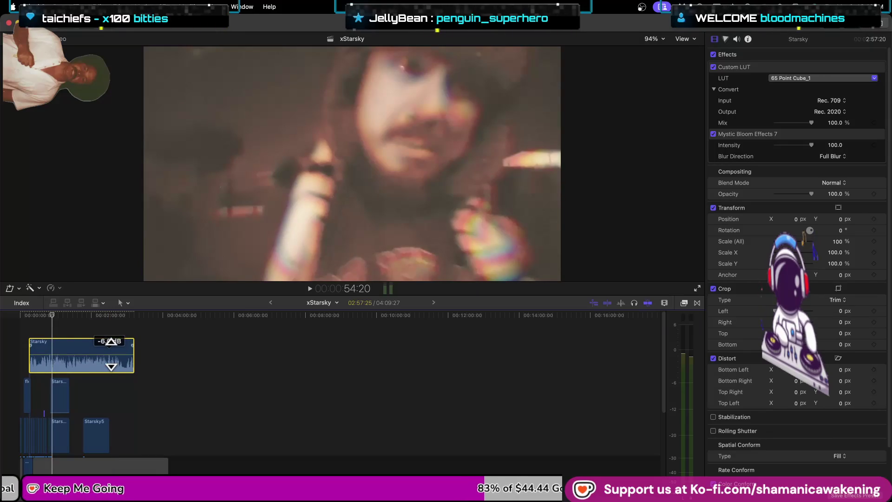
# - Zoom into the timeline and select the xStarSky audio clip
pyautogui.scroll(-5, 100, 418)
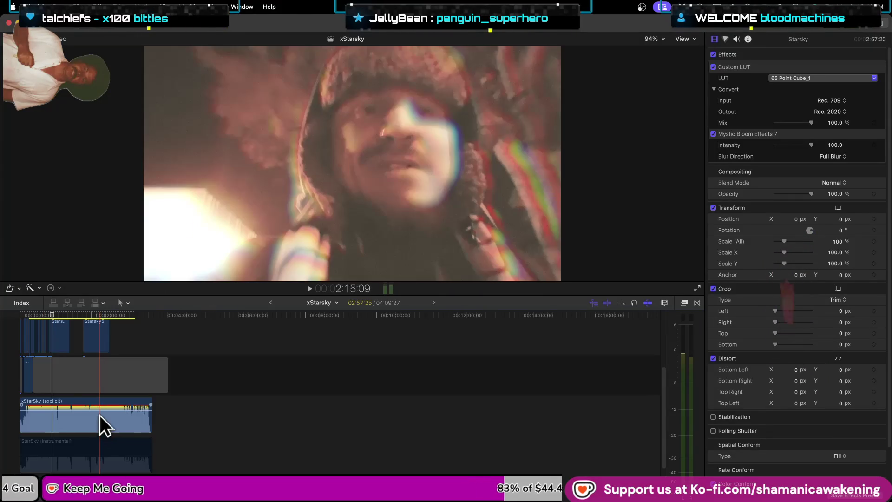
pyautogui.scroll(3, 92, 462)
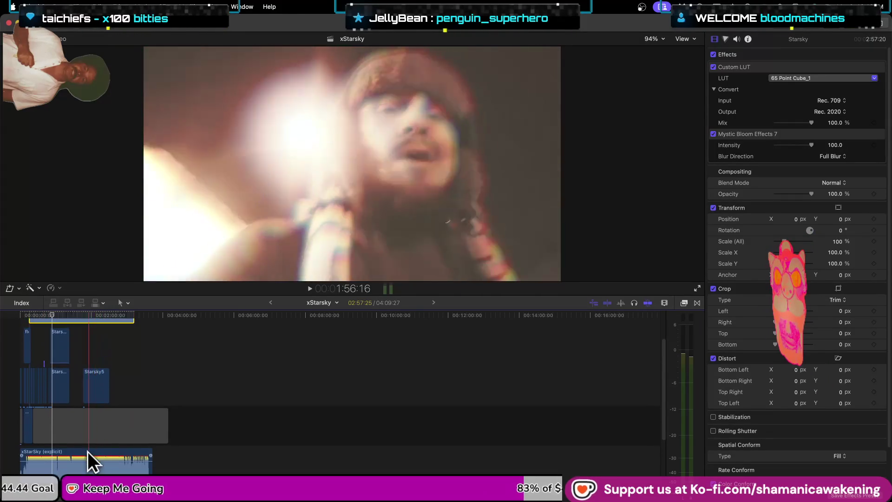
pyautogui.scroll(3, 76, 404)
pyautogui.press('super+equal')
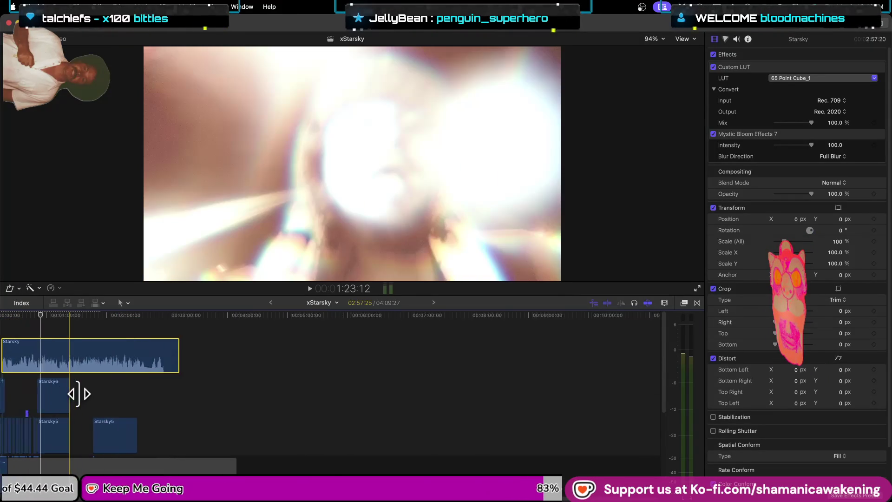
pyautogui.press('super+equal')
pyautogui.scroll(-4, 90, 441)
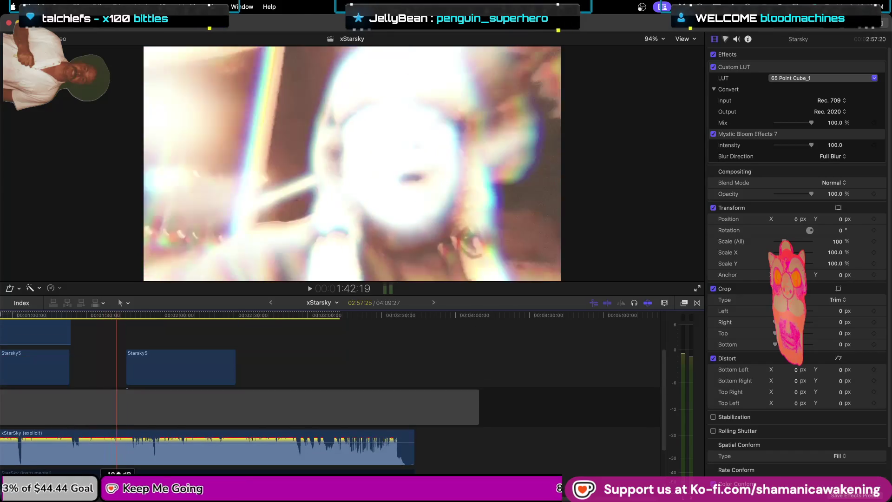
pyautogui.hscroll(-5, 134, 446)
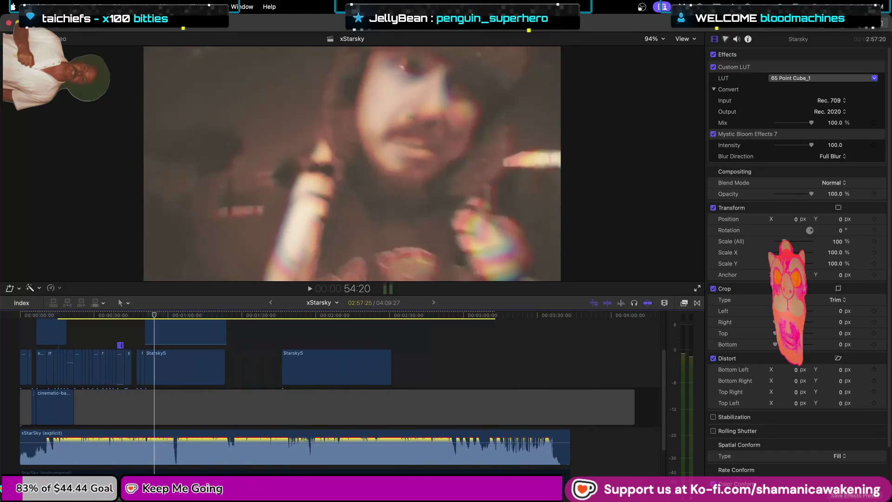
pyautogui.click(135, 452)
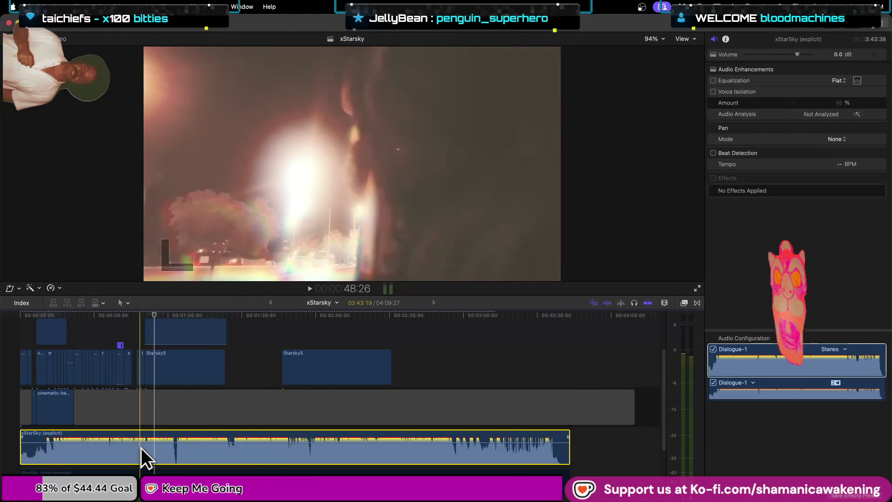
# - Disable the Starsky clip with V so the silhouette footage beneath shows through
pyautogui.scroll(2, 142, 447)
pyautogui.scroll(2, 141, 447)
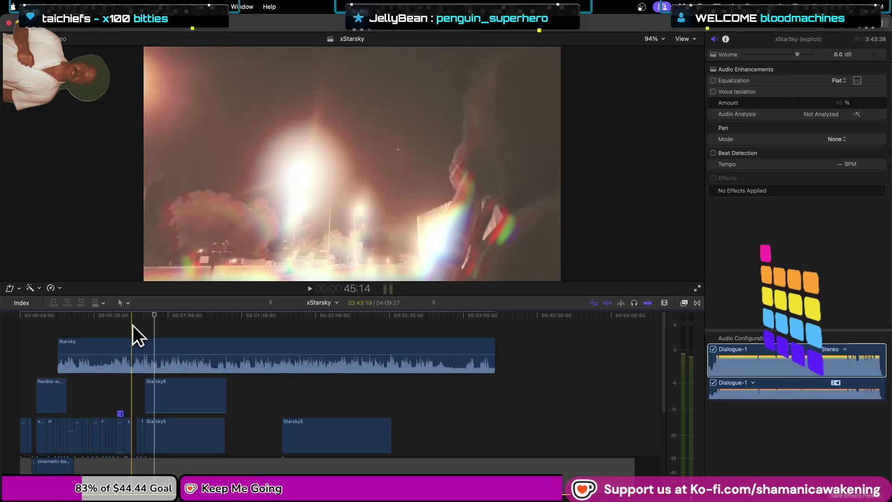
pyautogui.click(132, 339)
pyautogui.click(127, 362)
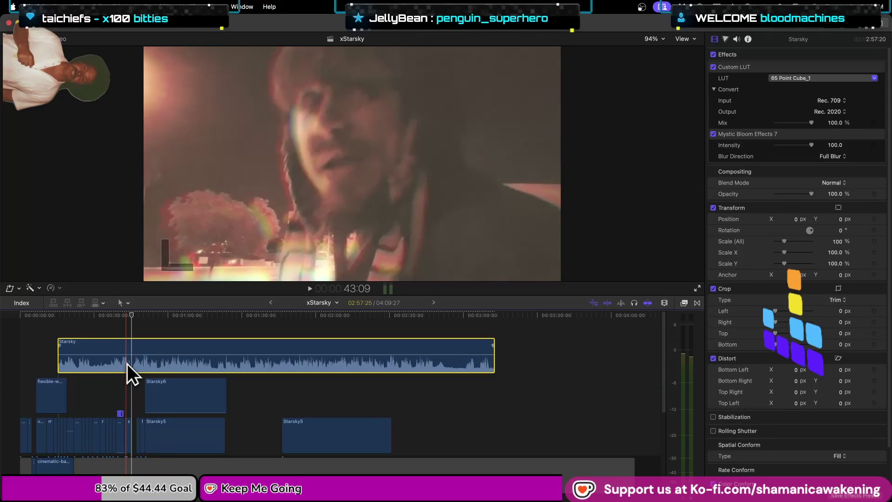
pyautogui.press('v')
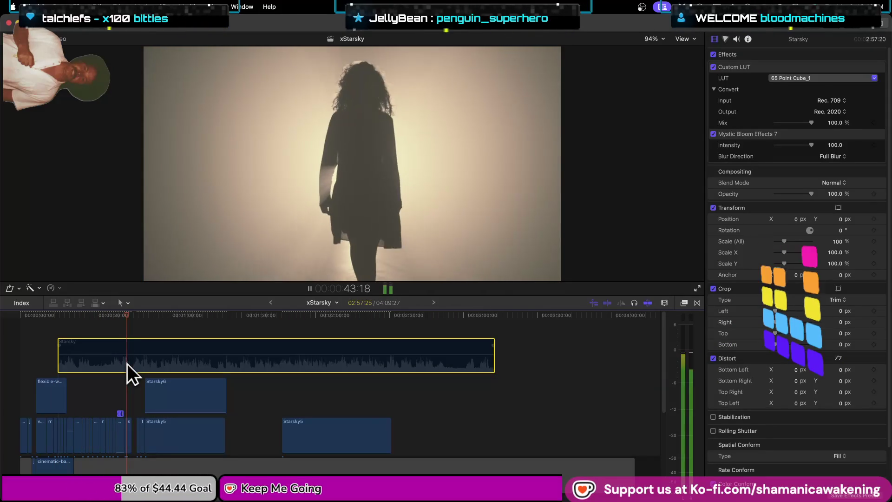
# - Zoom in around the playhead and select the xStarSky audio clip
pyautogui.press('super+equal')
pyautogui.press('super+equal')
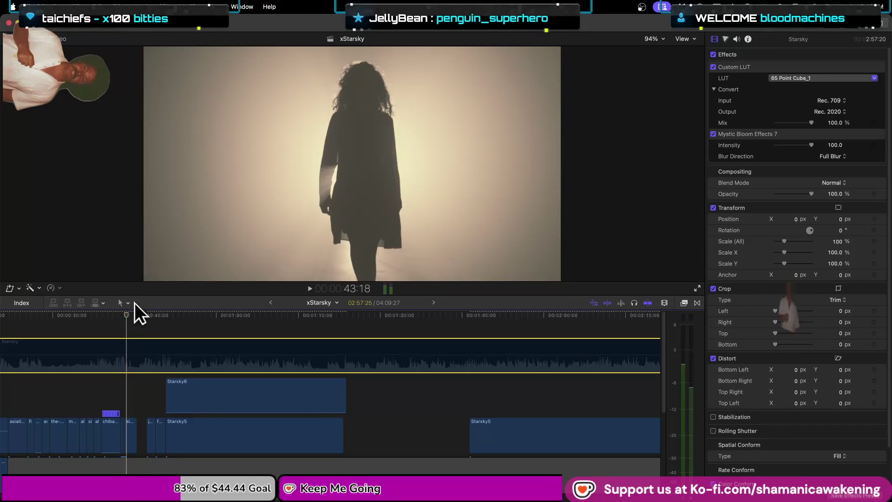
pyautogui.scroll(-5, 138, 400)
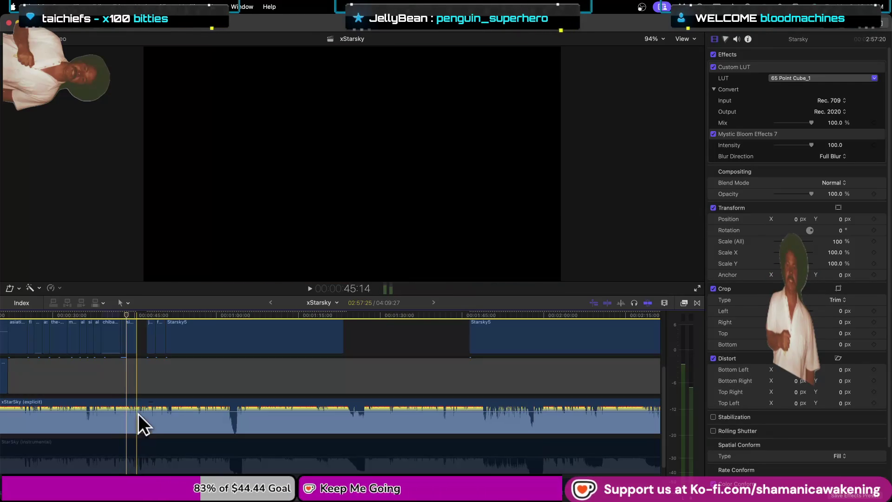
pyautogui.click(137, 417)
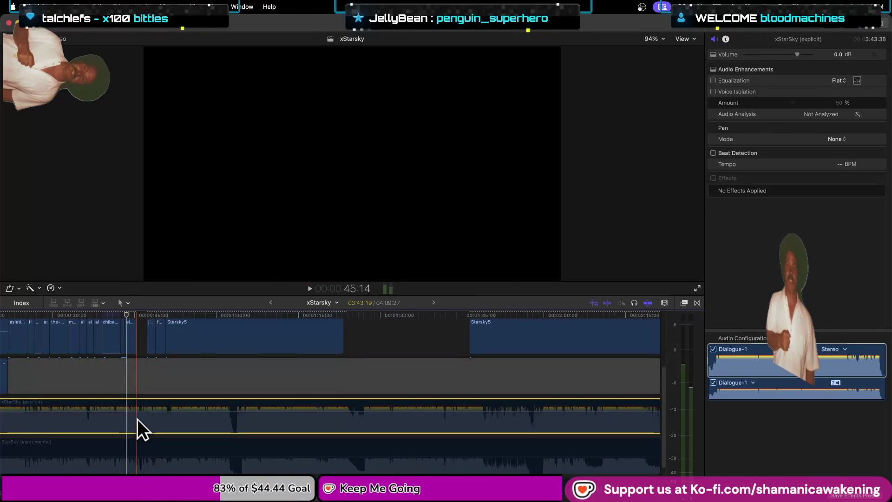
# - Move the Starsky clip later along the timeline and play back its new position
pyautogui.scroll(4, 142, 390)
pyautogui.click(145, 350)
pyautogui.click(145, 349)
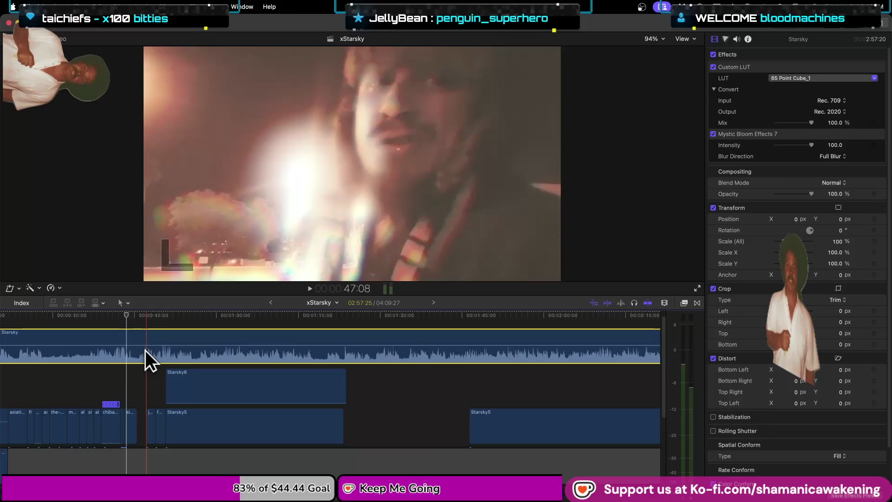
pyautogui.moveTo(142, 344)
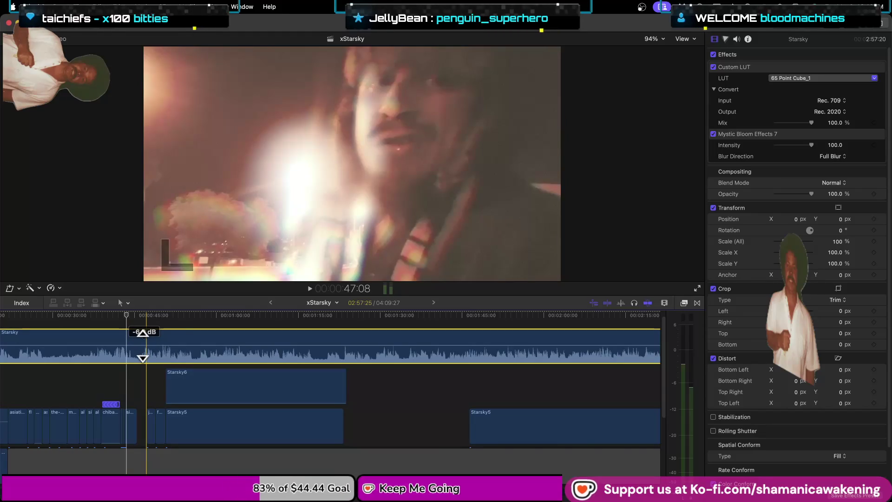
pyautogui.moveTo(141, 348); pyautogui.dragTo(167, 350)
pyautogui.click(139, 347)
pyautogui.press('space')
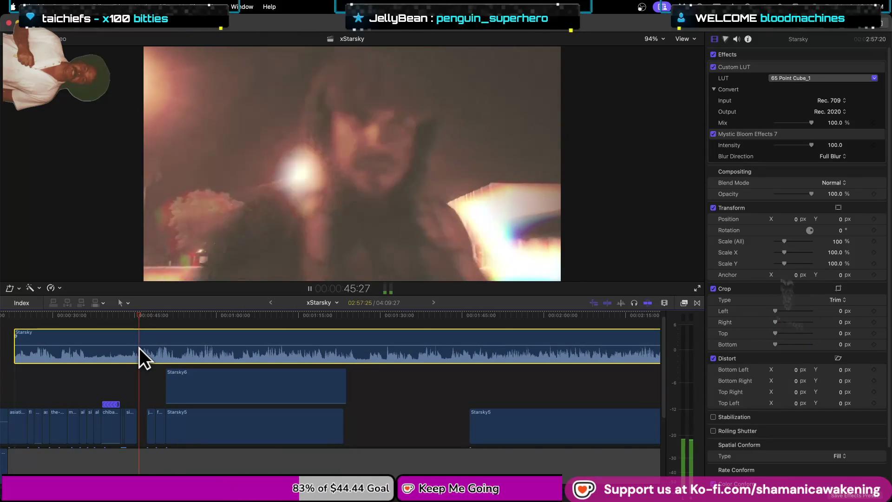
# - Fine-tune the Starsky clip's offset in small shifts, playing back to check timing
pyautogui.moveTo(153, 349); pyautogui.dragTo(160, 350)
pyautogui.press('space')
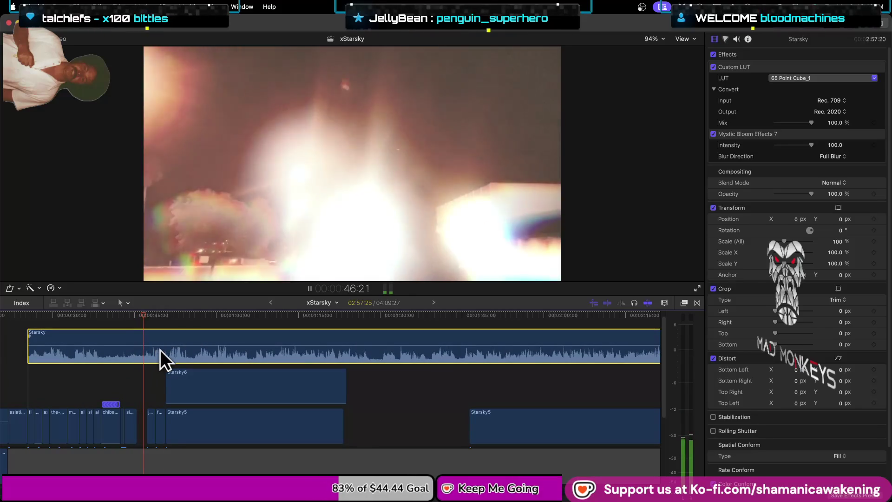
pyautogui.press('space')
pyautogui.press('super+equal')
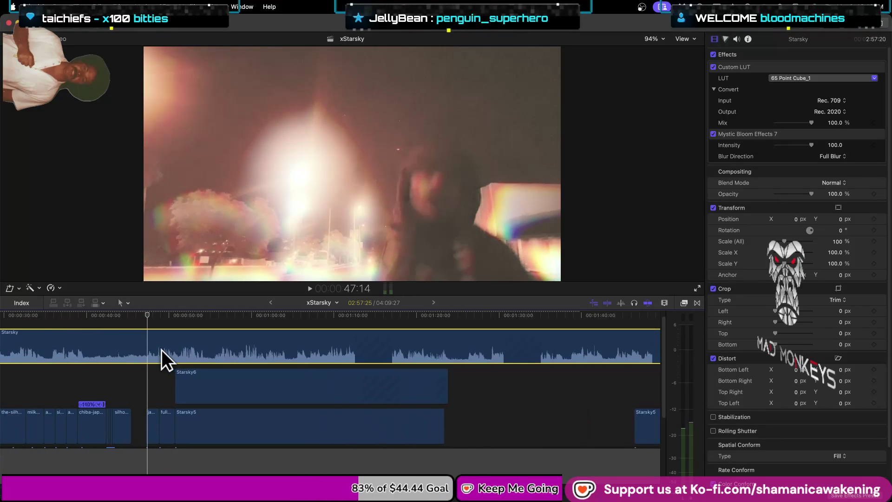
pyautogui.moveTo(161, 350); pyautogui.dragTo(157, 350)
pyautogui.press('space')
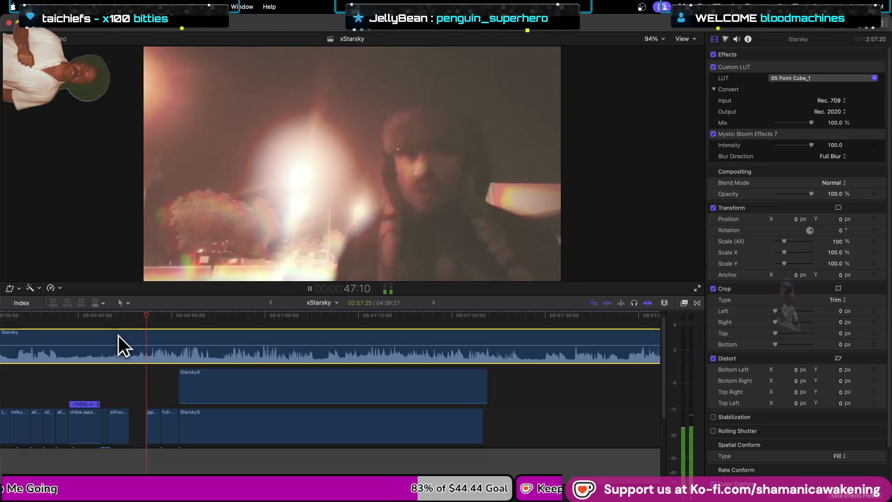
pyautogui.press('cmd+equal')
pyautogui.press('space')
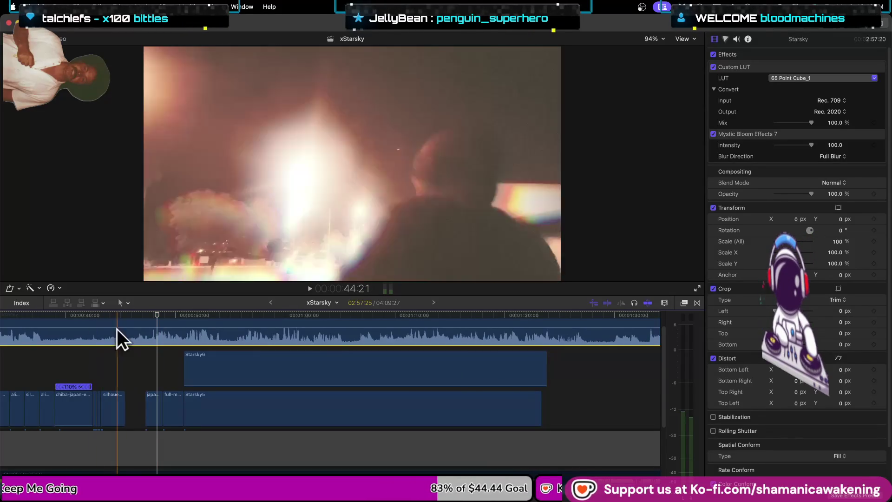
# - Nudge the Starsky clip eight frames earlier and play back to check sync
pyautogui.moveTo(129, 333); pyautogui.dragTo(110, 334)
pyautogui.press('space')
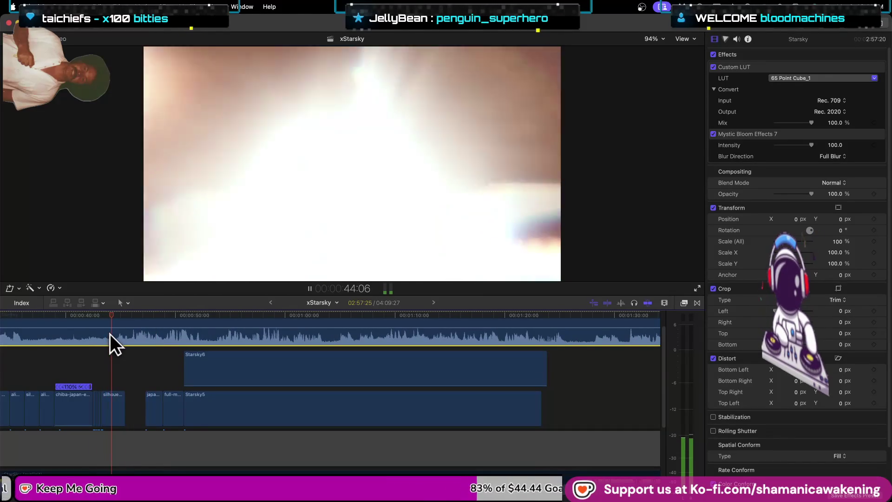
pyautogui.press('space')
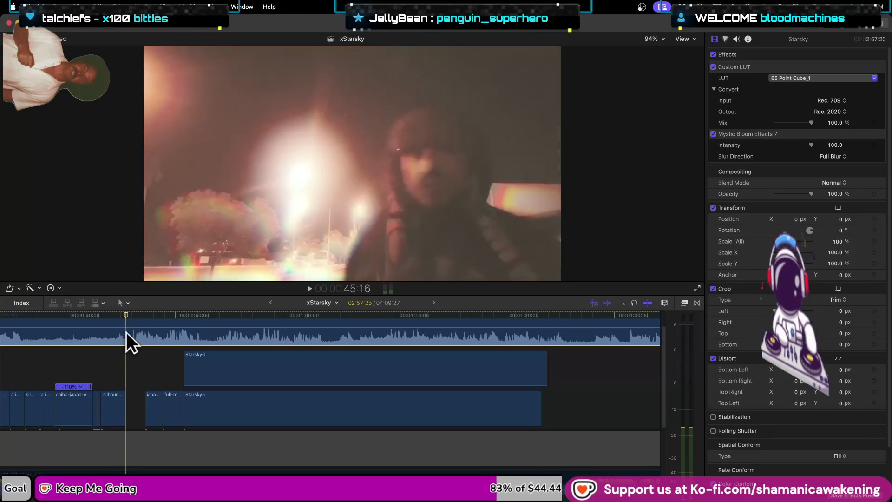
# - Select the xStarSky audio clip and move the Starsky clip 18 frames earlier
pyautogui.scroll(-1, 111, 406)
pyautogui.scroll(-1, 124, 456)
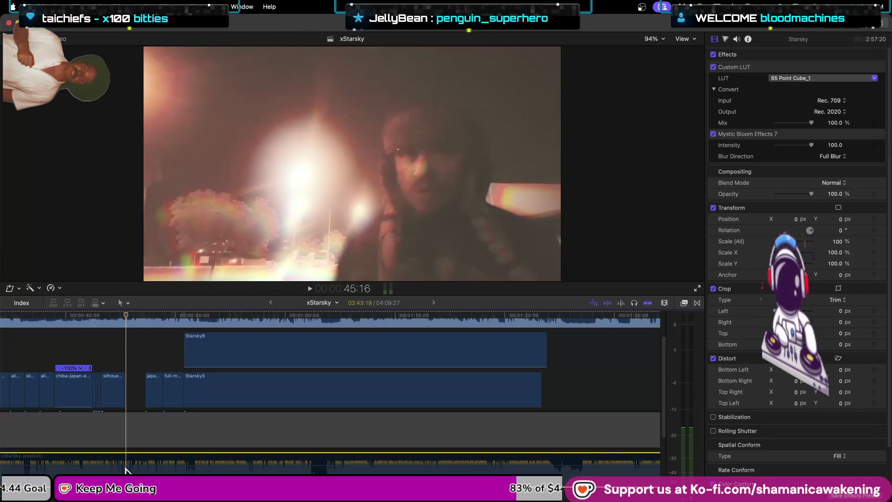
pyautogui.click(124, 466)
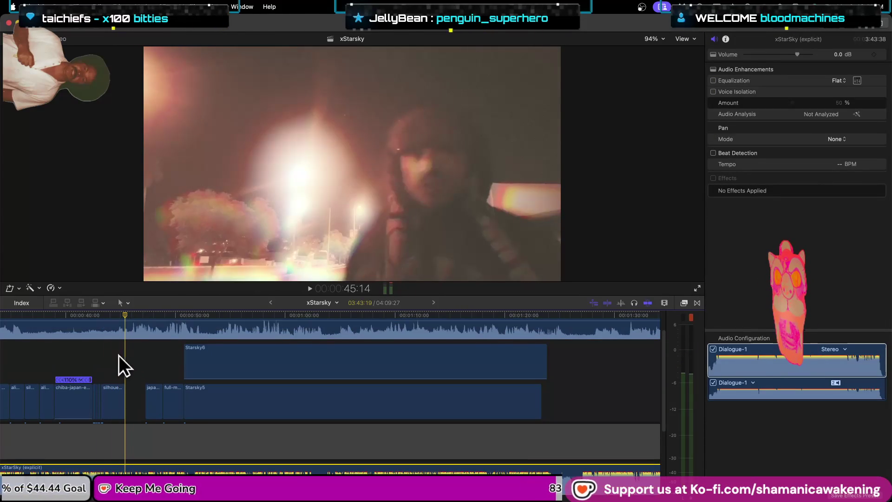
pyautogui.press('space')
pyautogui.press('space')
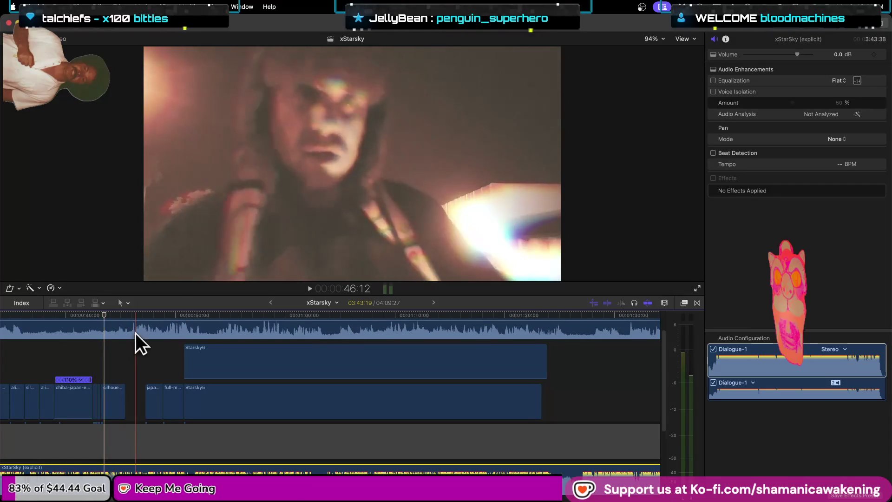
pyautogui.moveTo(122, 328); pyautogui.dragTo(108, 358)
pyautogui.press('space')
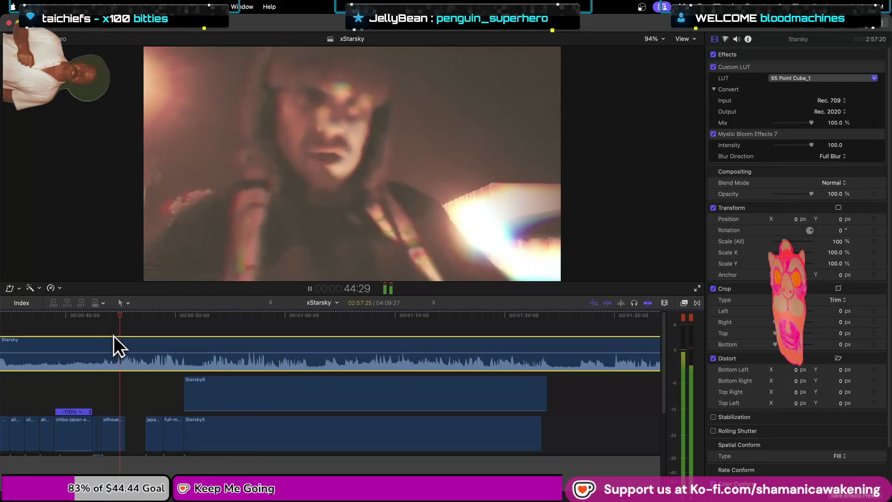
pyautogui.press('space')
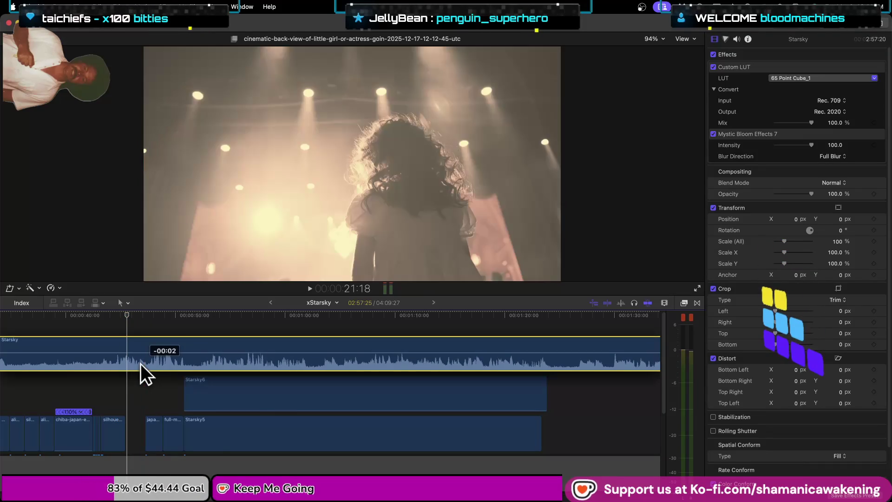
# - Review the repositioned Starsky overlay with repeated play and pause
pyautogui.press('space')
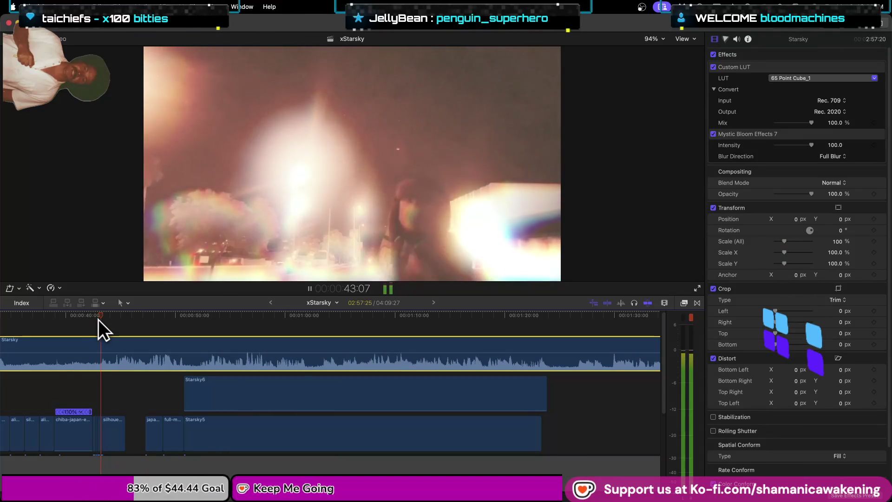
pyautogui.press('space')
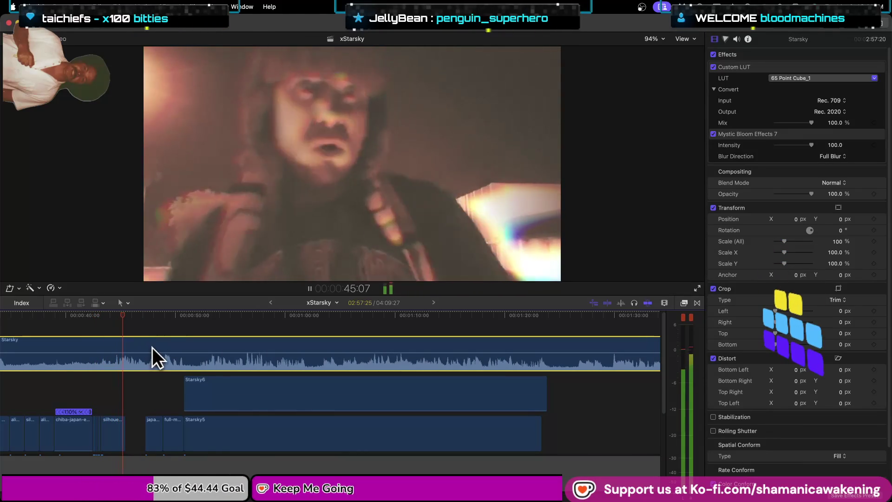
pyautogui.press('space')
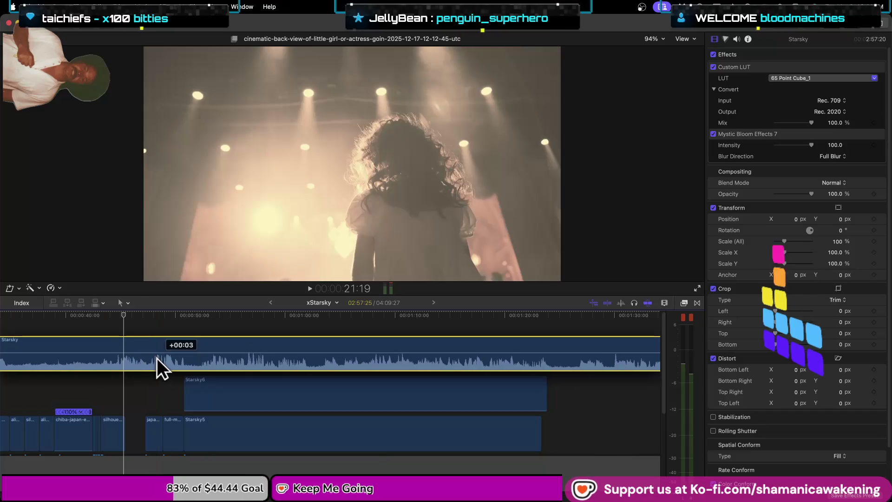
pyautogui.press('space')
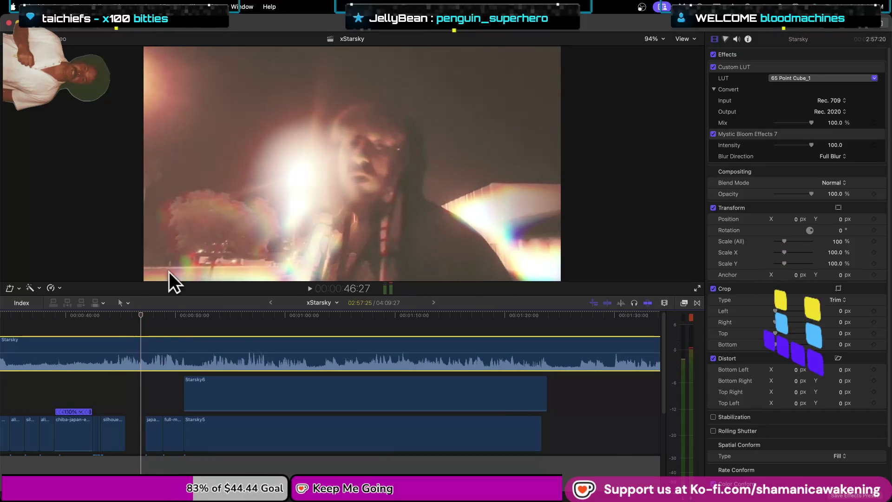
pyautogui.press('space')
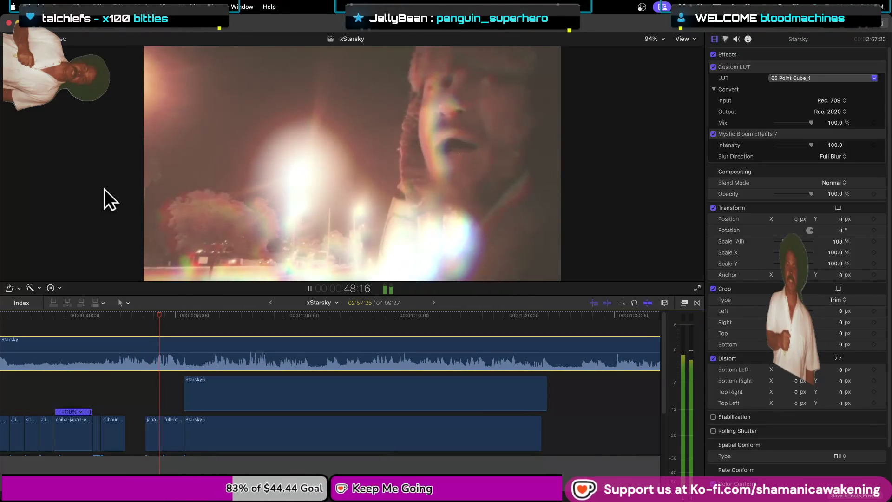
pyautogui.press('space')
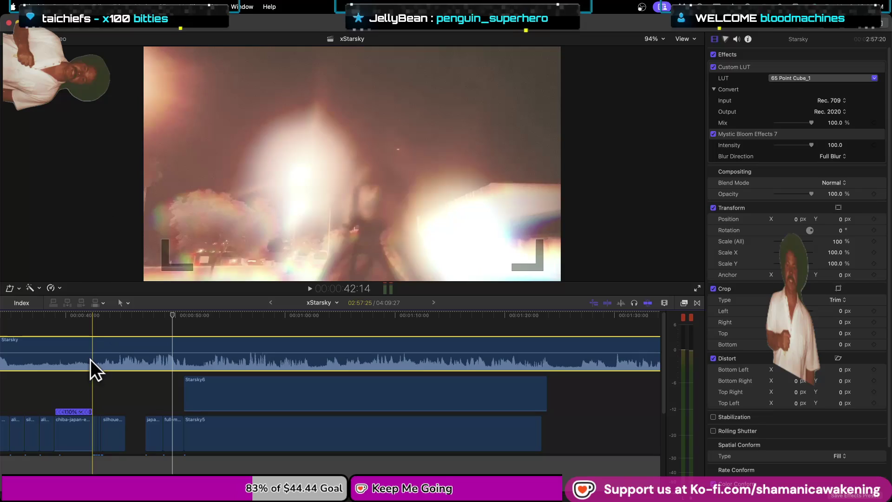
# - Drag the Starsky clip's volume line down to silence and play through to 51:06
pyautogui.scroll(-5, 136, 399)
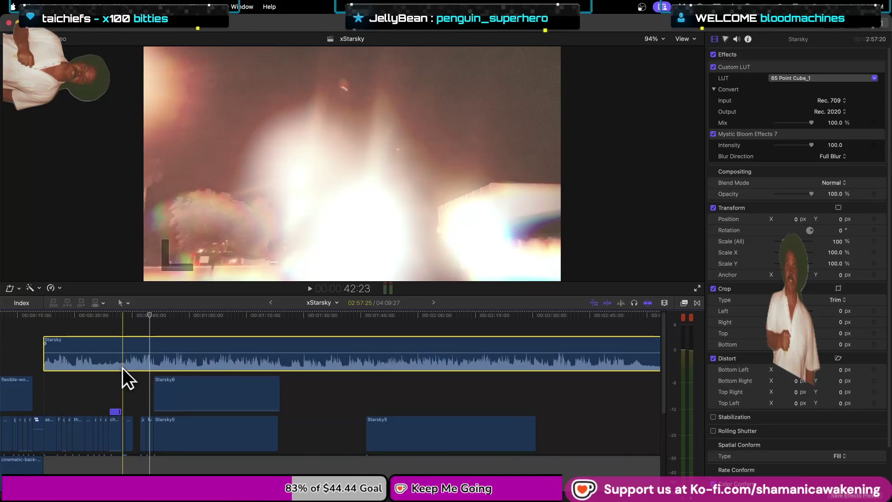
pyautogui.moveTo(123, 352); pyautogui.dragTo(124, 408)
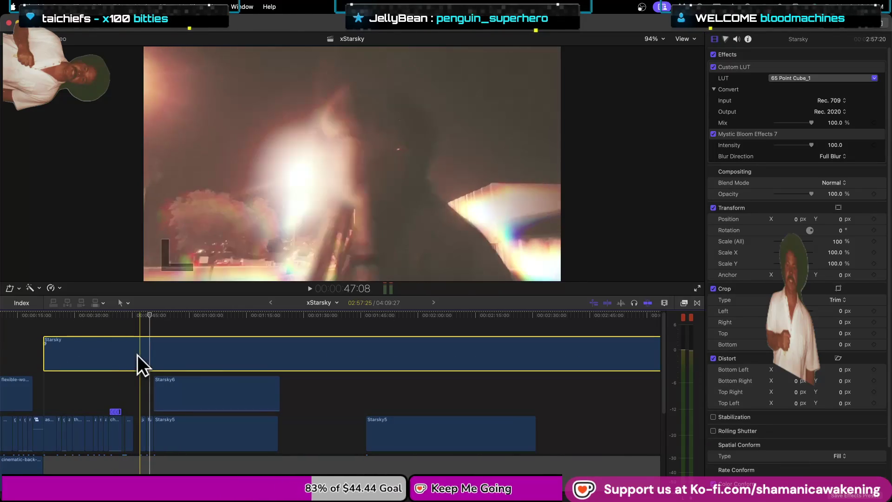
pyautogui.press('space')
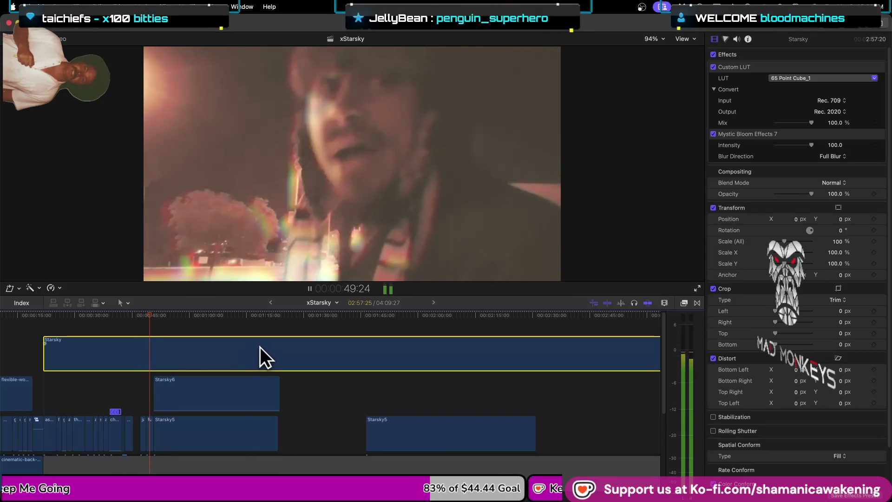
pyautogui.press('space')
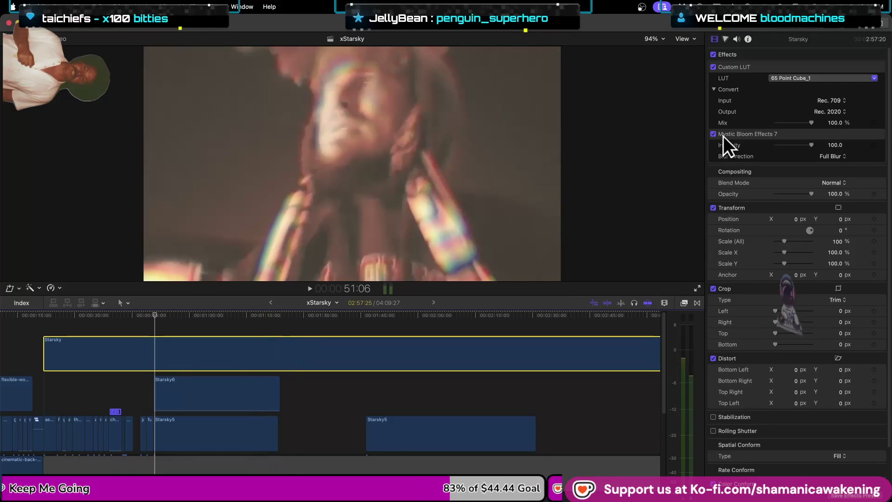
# - Set the Starsky clip's blend mode to Multiply and preview it from about 22 seconds
pyautogui.click(832, 183)
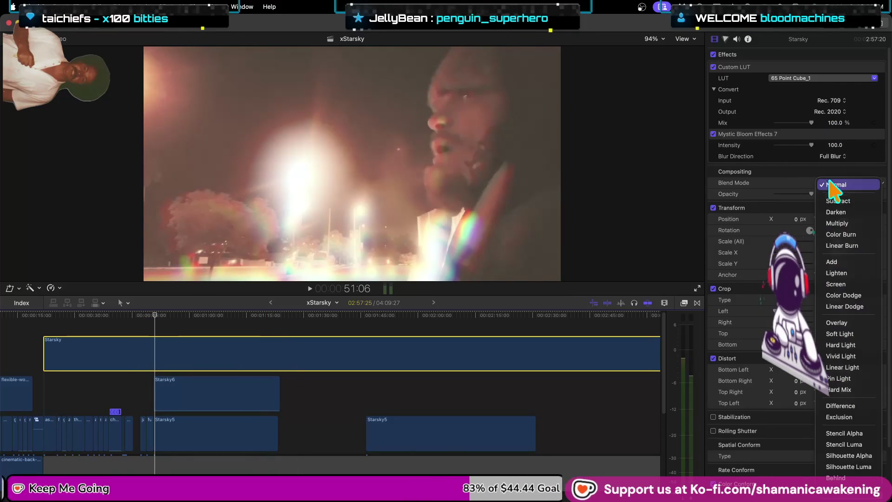
pyautogui.click(850, 224)
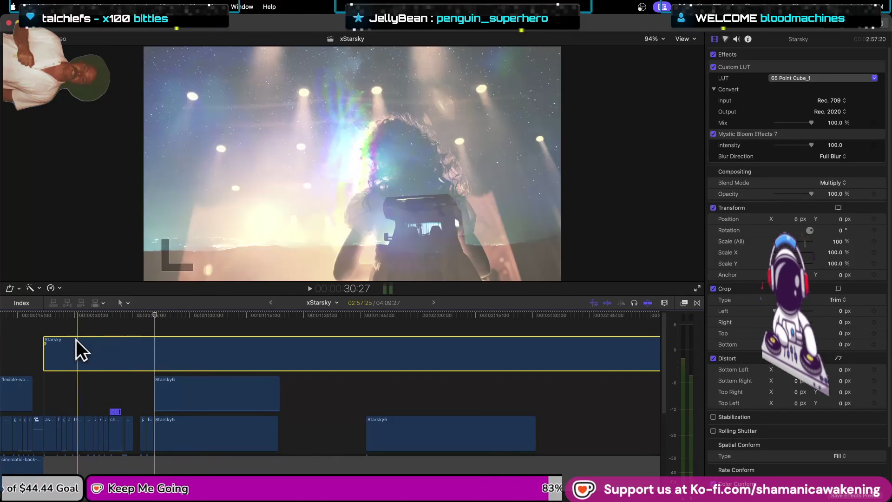
pyautogui.press('space')
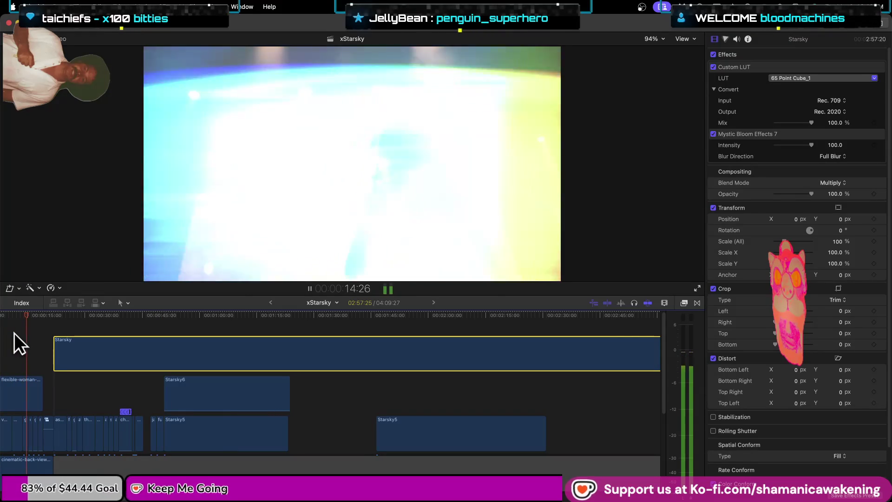
pyautogui.press('space')
pyautogui.click(57, 319)
pyautogui.press('space')
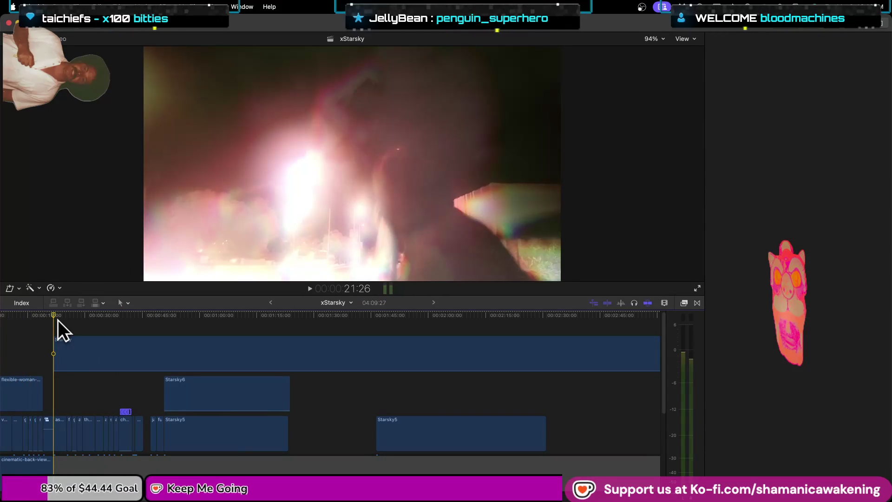
# - Zoom the timeline in around 40–45 s, park the playhead at 45:14, and show the Browser
pyautogui.press('super+equal')
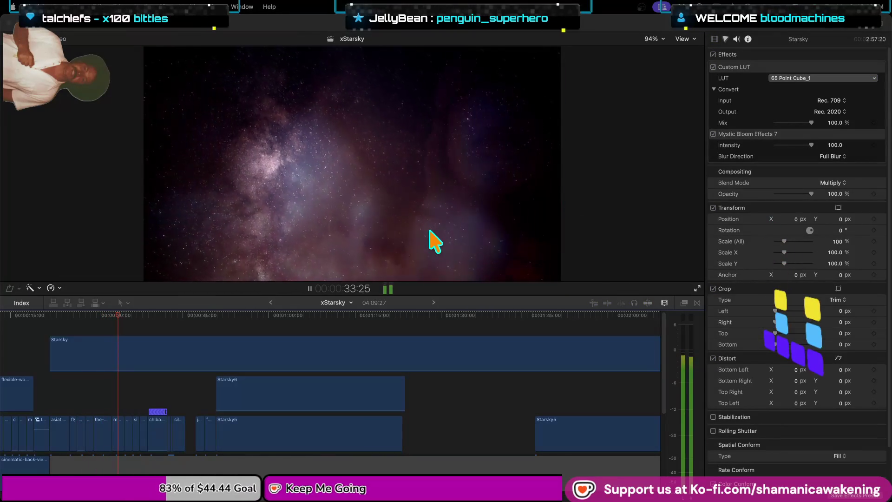
pyautogui.click(224, 213)
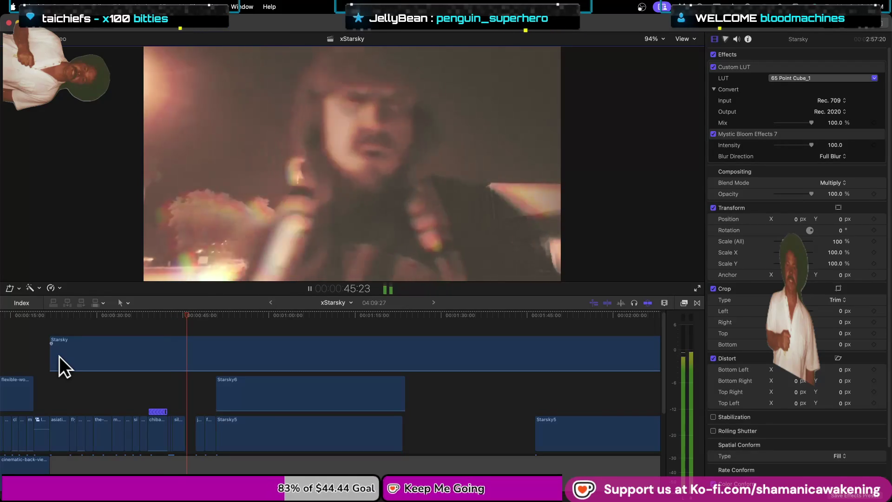
pyautogui.click(154, 383)
pyautogui.press('super+equal')
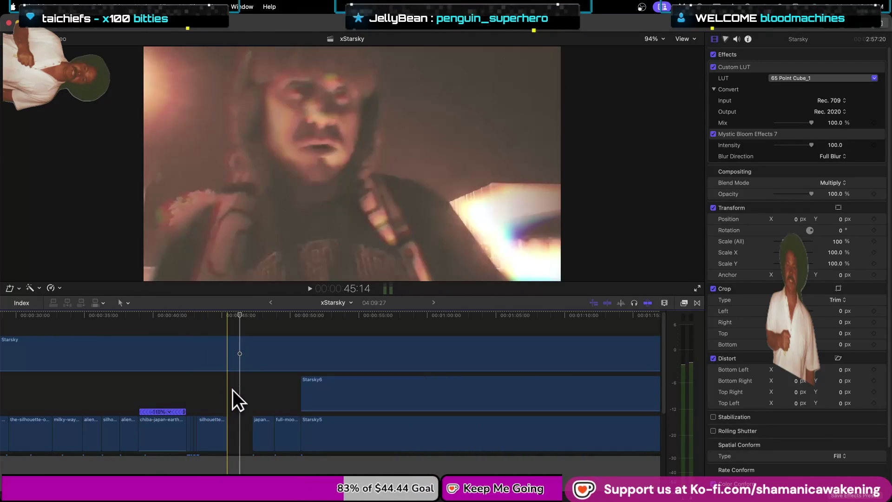
pyautogui.click(225, 391)
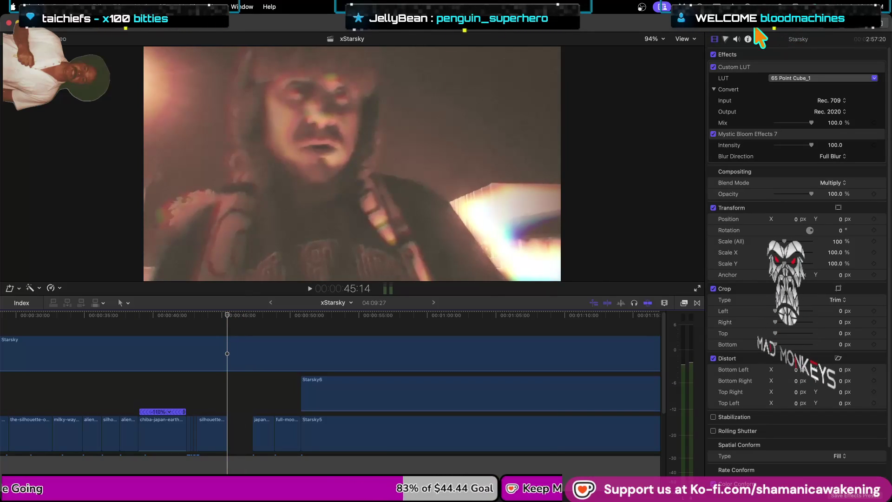
pyautogui.press('ctrl+super+1')
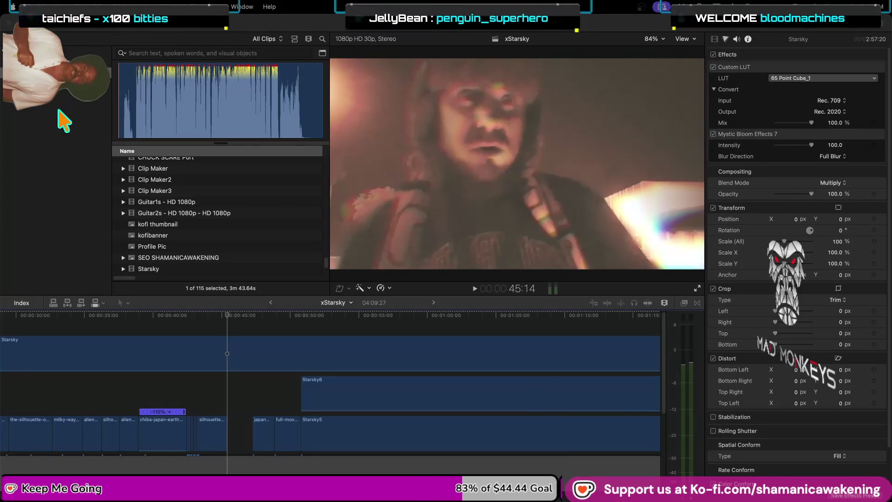
# - Preview browser clips: atmosphere fly-over, smoke, contrail, alien abduction, flying saucer, spaceship and silhouette
pyautogui.scroll(-5, 228, 235)
pyautogui.scroll(-5, 228, 234)
pyautogui.scroll(-5, 227, 234)
pyautogui.scroll(-5, 228, 235)
pyautogui.scroll(5, 228, 234)
pyautogui.scroll(5, 227, 235)
pyautogui.scroll(5, 227, 234)
pyautogui.scroll(5, 228, 234)
pyautogui.click(248, 193)
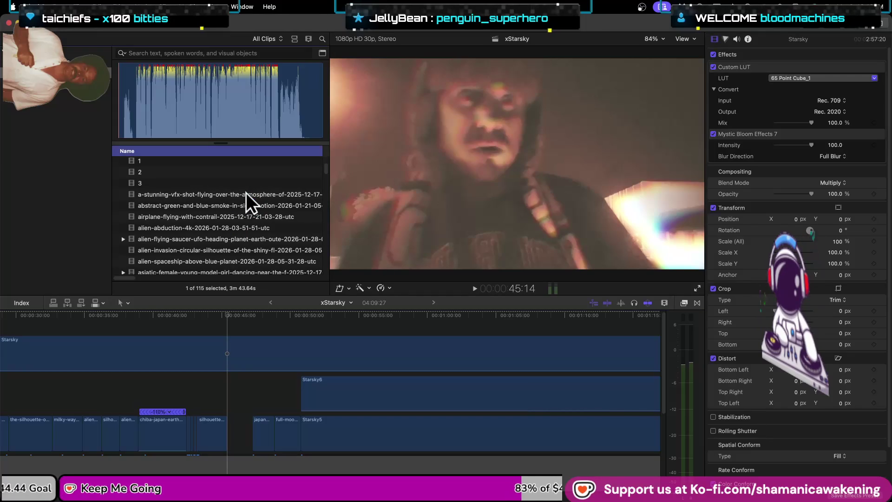
pyautogui.click(247, 205)
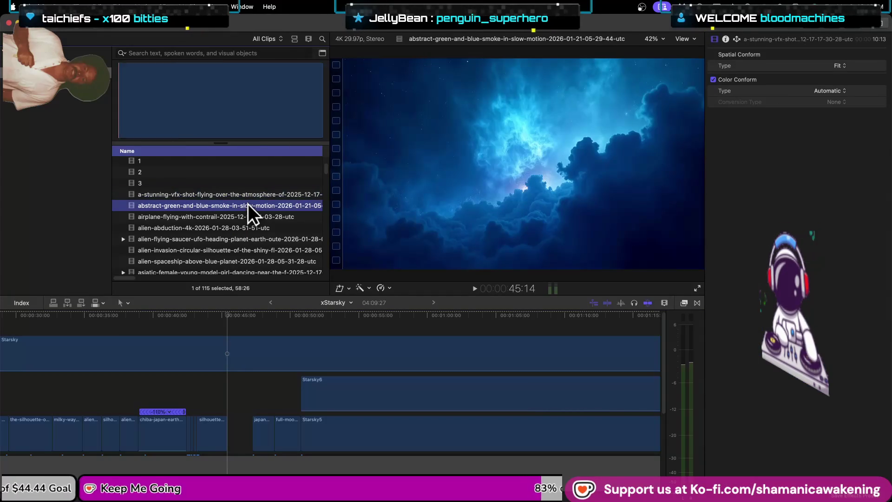
pyautogui.click(244, 215)
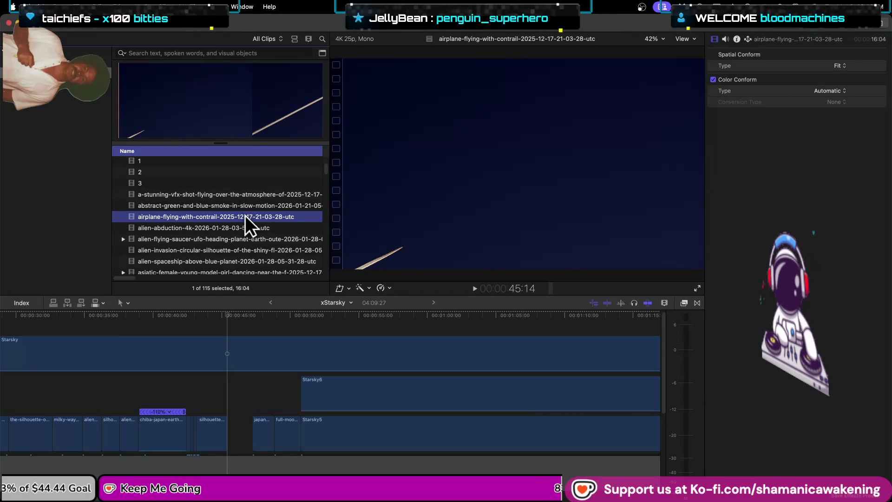
pyautogui.click(244, 226)
pyautogui.click(250, 240)
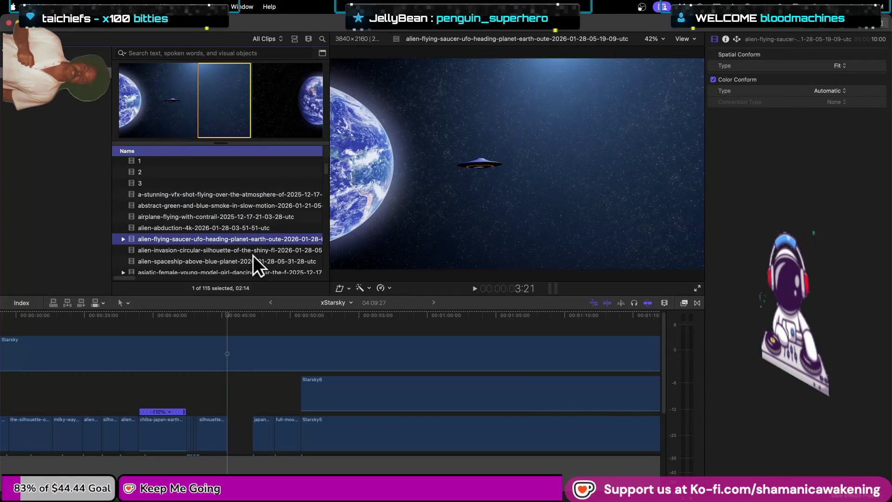
pyautogui.click(253, 258)
pyautogui.click(263, 247)
# - Preview the spaceship-over-planet, dancing model, astronauts and aurora lighthouse clips further down the list
pyautogui.scroll(-1, 264, 244)
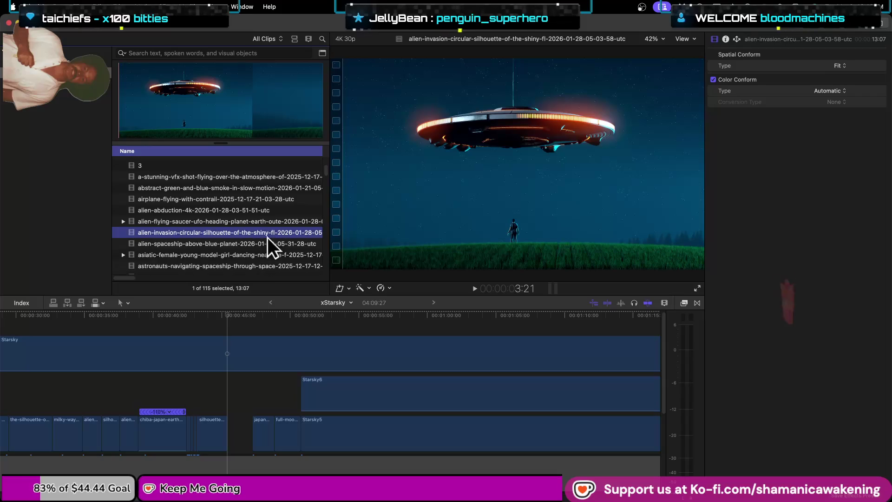
pyautogui.click(265, 244)
pyautogui.scroll(-1, 262, 245)
pyautogui.click(262, 246)
pyautogui.scroll(-1, 263, 241)
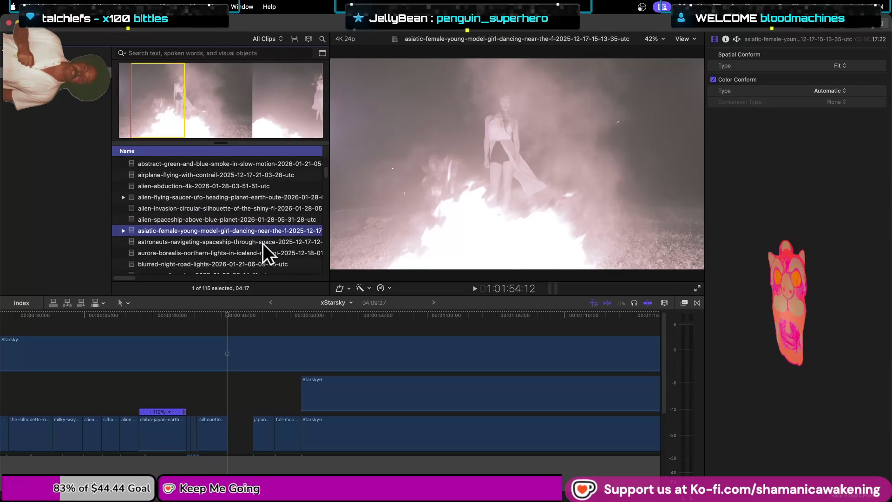
pyautogui.click(263, 243)
pyautogui.scroll(-2, 262, 243)
pyautogui.click(266, 231)
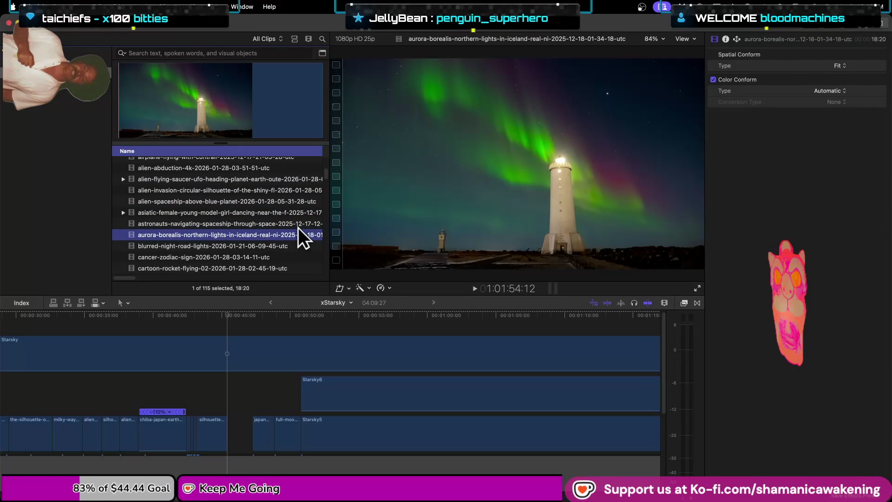
# - Step down the clip list to the female-celebrity autograph-in-car clip and load it
pyautogui.press('Down')
pyautogui.press('Down')
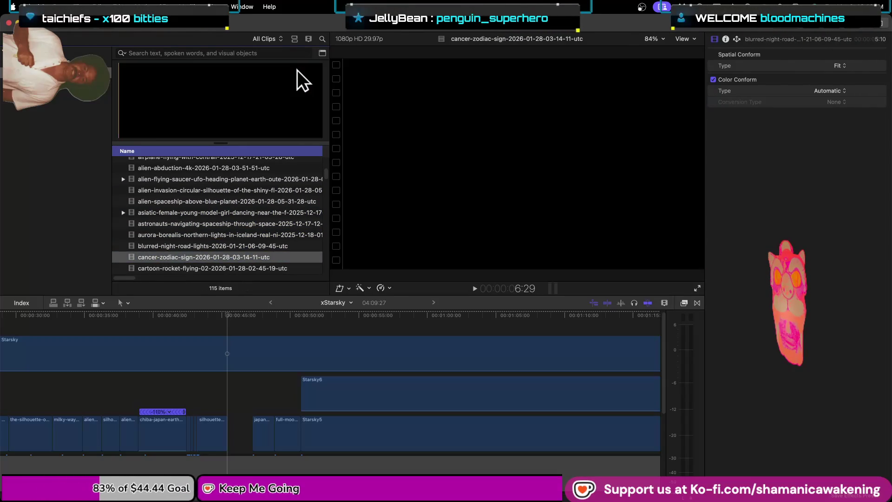
pyautogui.press('Down')
pyautogui.press('Down')
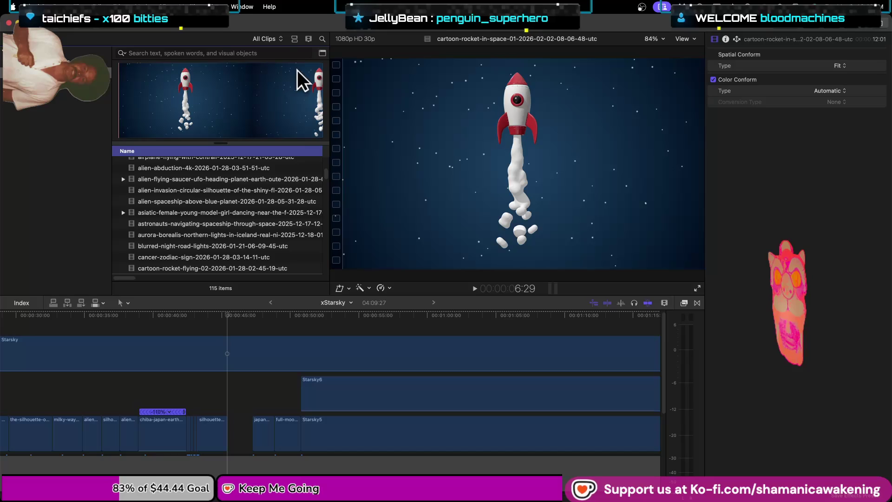
pyautogui.press('Down')
pyautogui.press('Down')
pyautogui.press('Down')
pyautogui.press('Down')
pyautogui.press('Down')
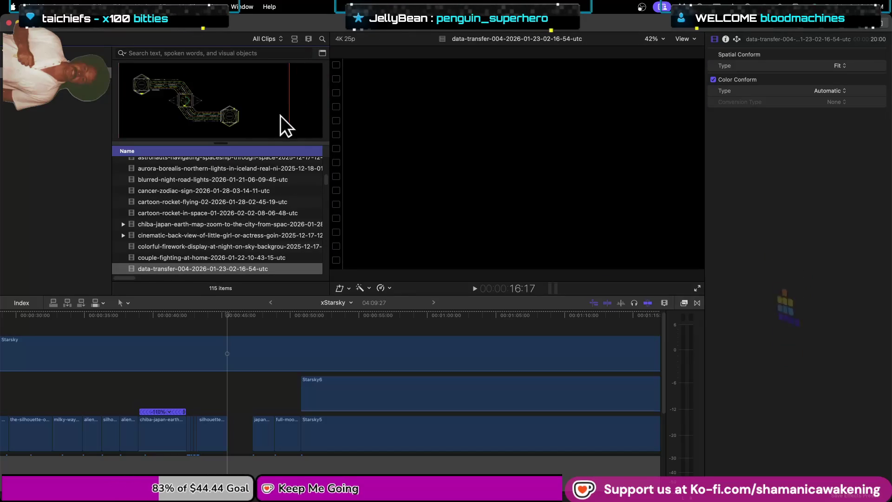
pyautogui.press('Down')
pyautogui.press('Down')
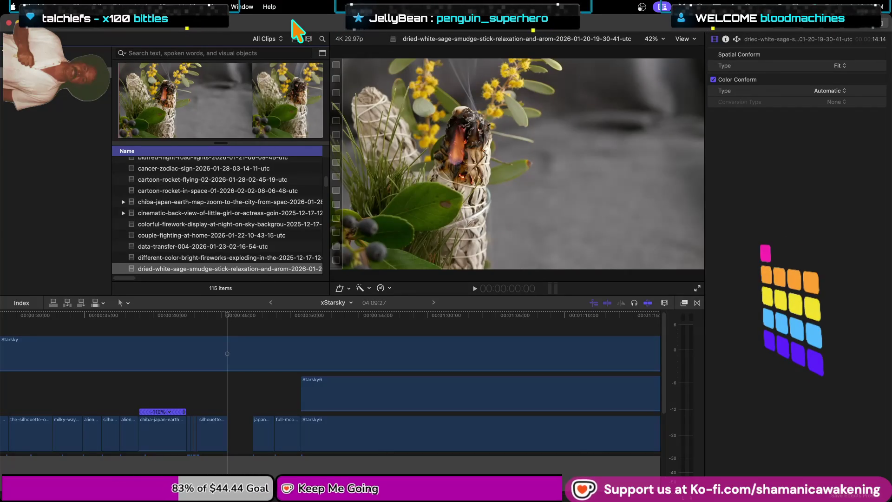
pyautogui.press('Down')
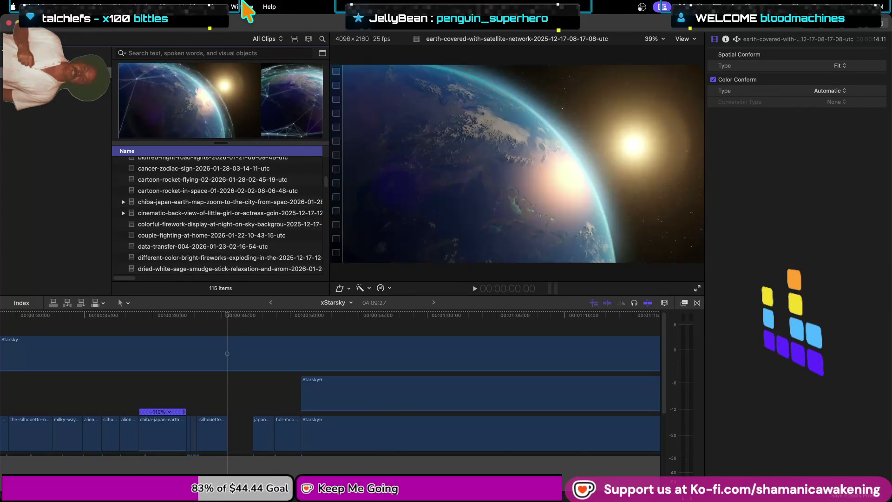
pyautogui.press('Down')
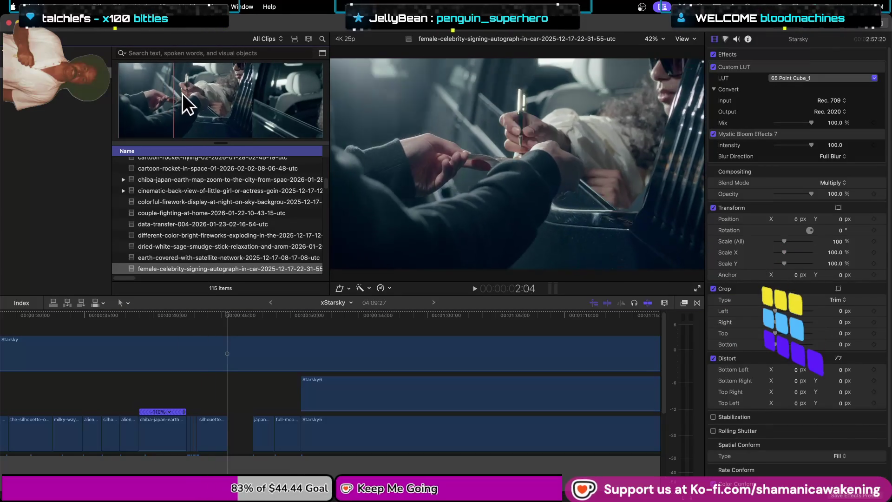
pyautogui.click(250, 96)
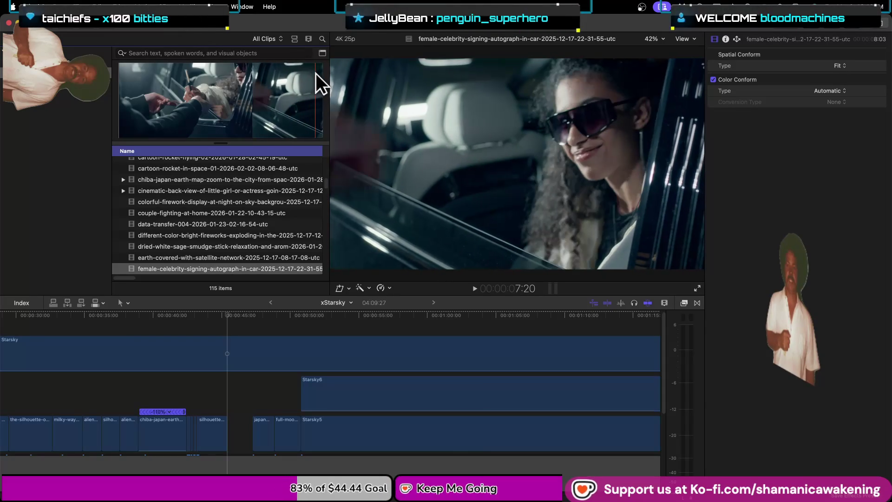
# - Mark about one second of the autograph clip and drop it into the timeline at the playhead
pyautogui.moveTo(230, 73); pyautogui.dragTo(311, 91)
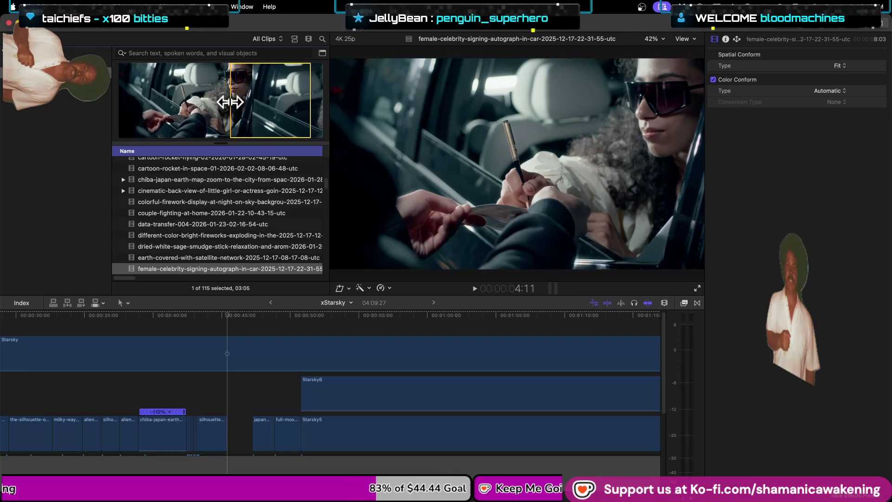
pyautogui.moveTo(229, 101); pyautogui.dragTo(265, 99)
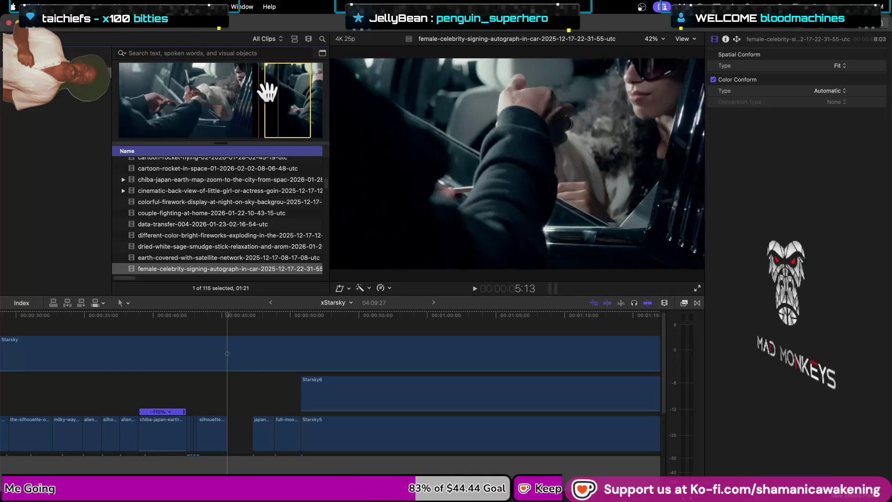
pyautogui.moveTo(180, 88); pyautogui.dragTo(210, 89)
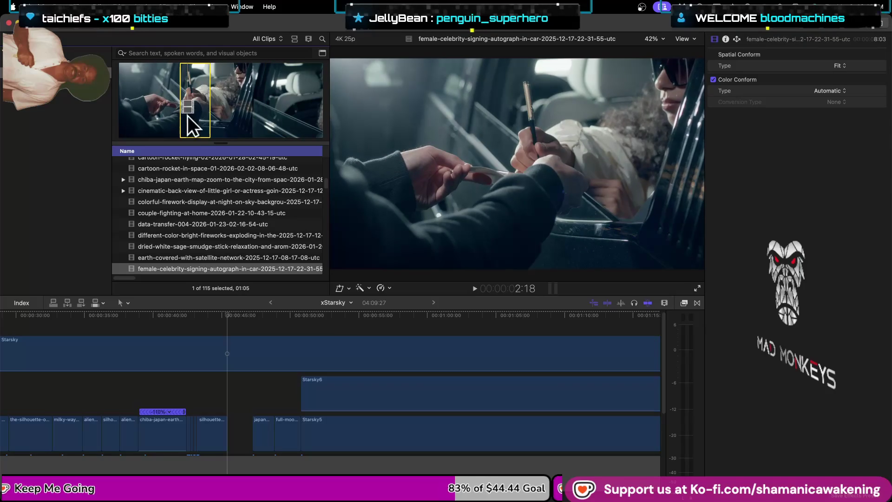
pyautogui.moveTo(199, 184); pyautogui.dragTo(236, 392)
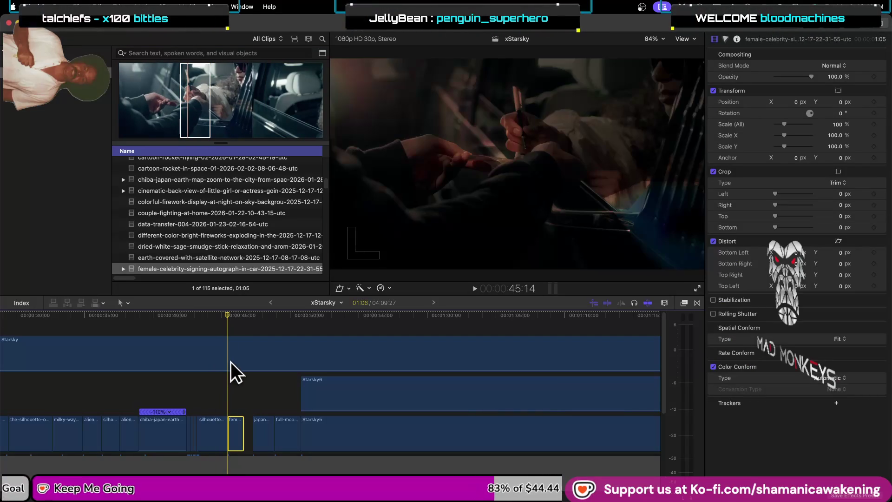
# - Extend the autograph clip's end by 18 frames and delete the japan clip
pyautogui.moveTo(241, 424); pyautogui.dragTo(249, 437)
pyautogui.press('space')
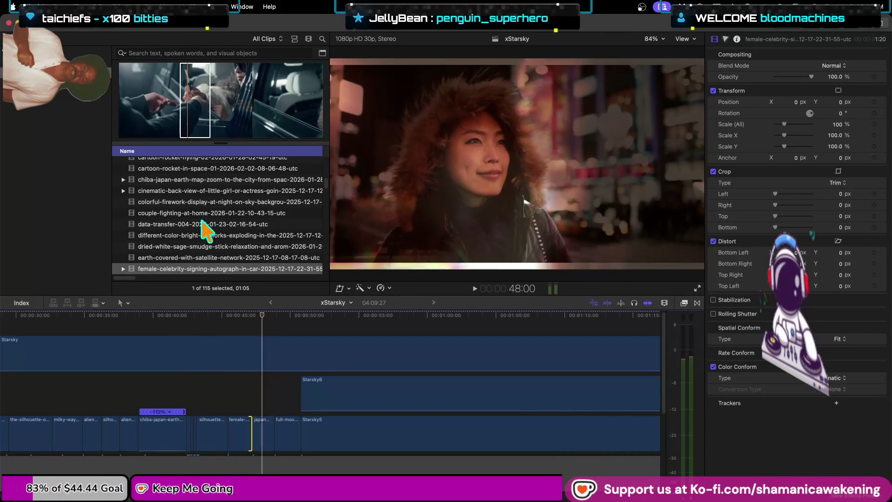
pyautogui.click(262, 430)
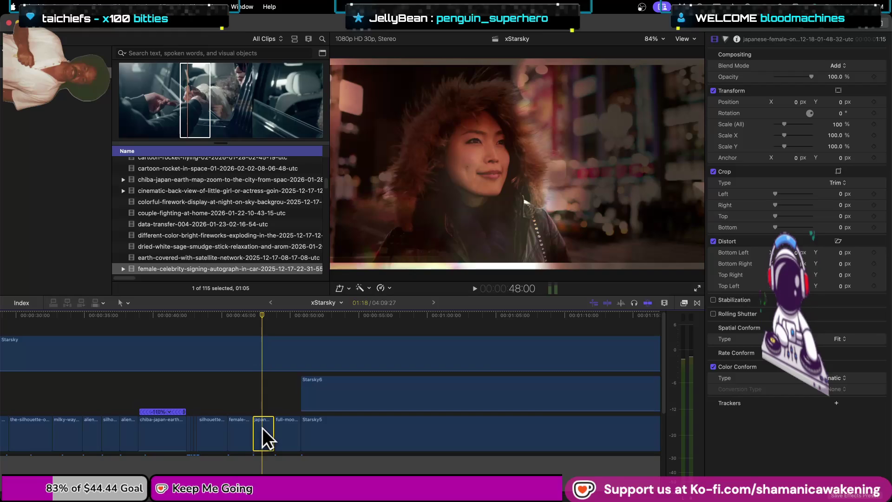
pyautogui.press('Delete')
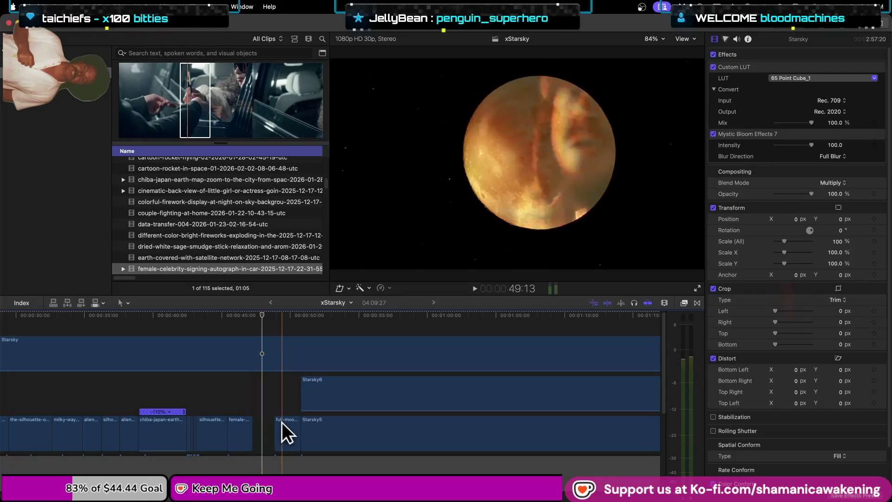
# - Extend the autograph clip's end one more frame, replay the cut, and bring up the Effects browser
pyautogui.click(249, 436)
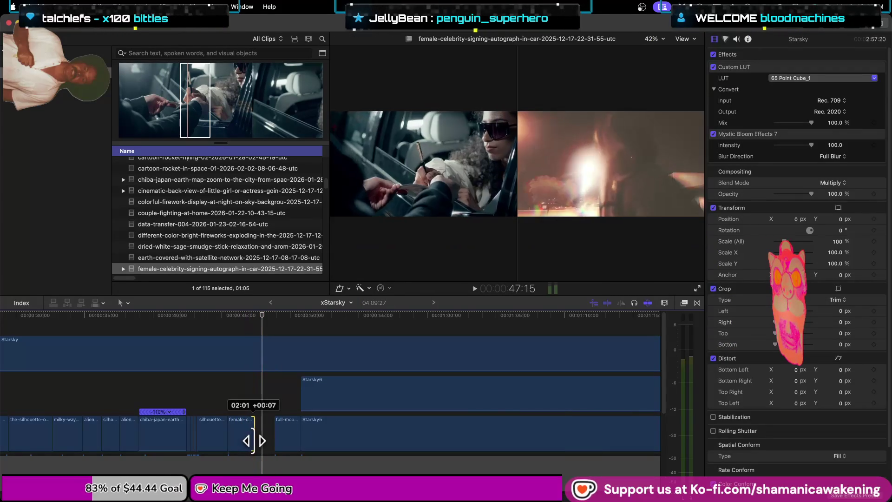
pyautogui.click(213, 378)
pyautogui.press('space')
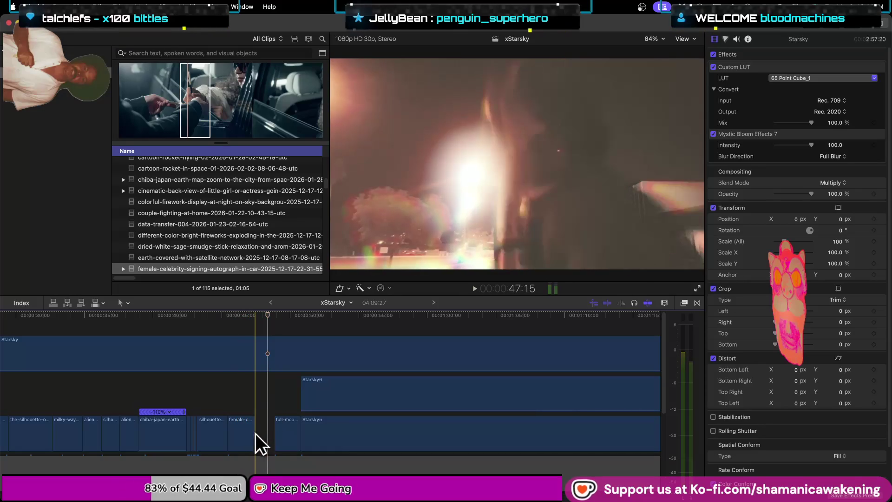
pyautogui.moveTo(254, 436); pyautogui.dragTo(255, 436)
pyautogui.click(221, 386)
pyautogui.press('space')
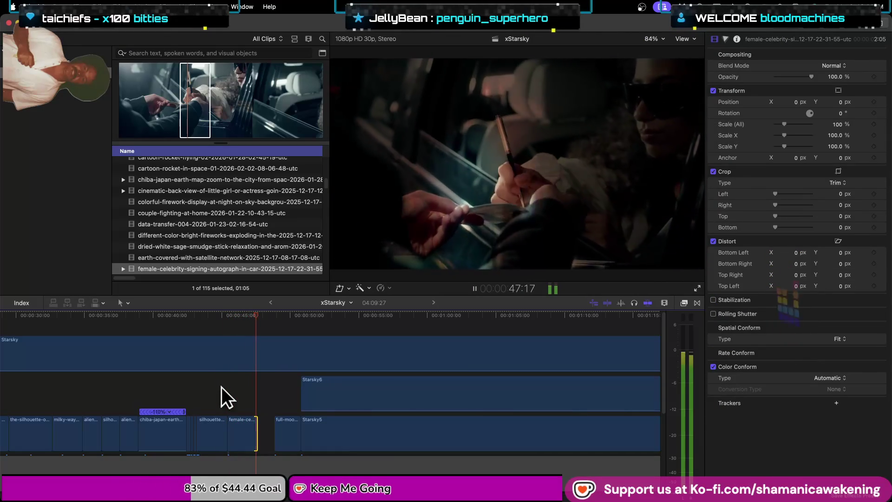
pyautogui.press('space')
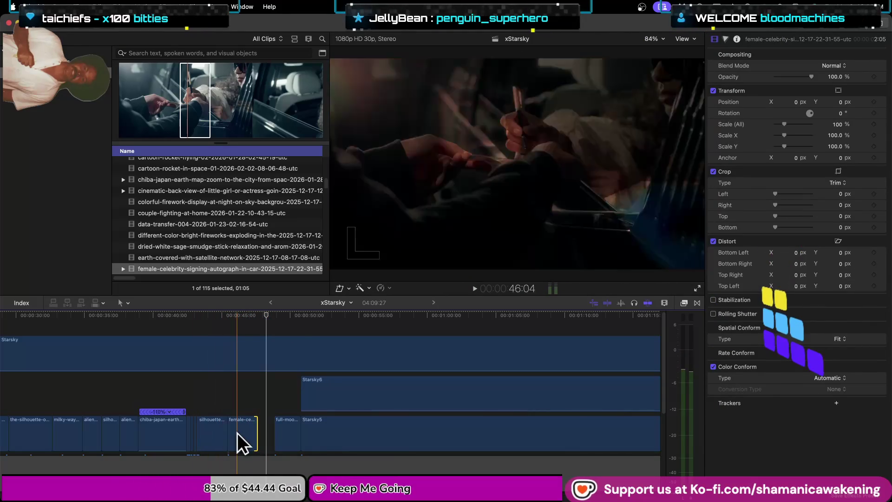
pyautogui.click(239, 432)
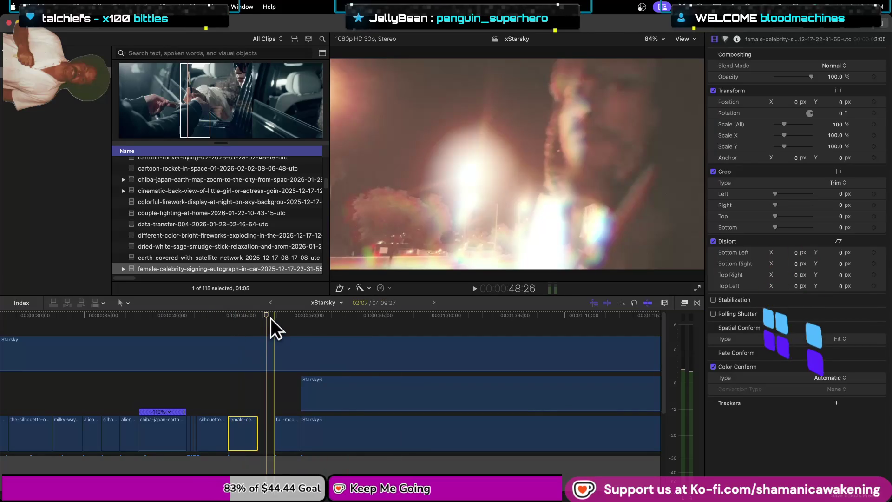
pyautogui.click(241, 317)
pyautogui.click(682, 302)
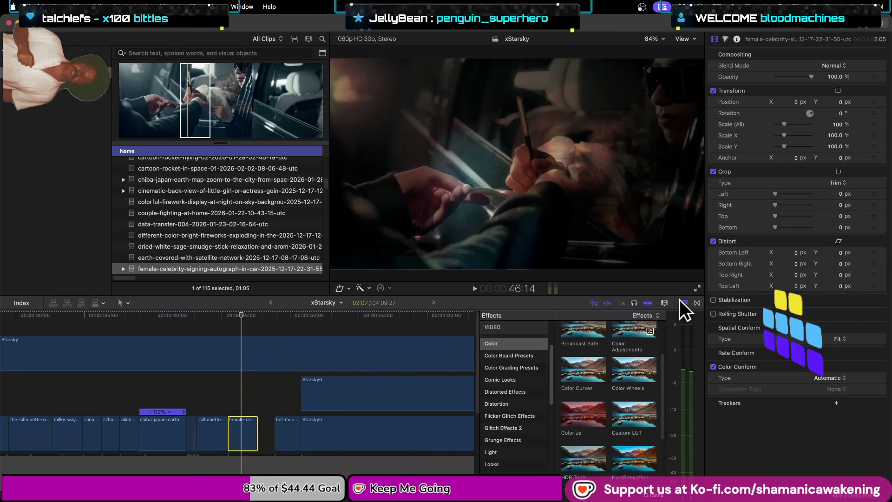
# - Apply Custom LUT to the autograph clip and choose the 65 Point Cube_1 LUT
pyautogui.moveTo(638, 409)
pyautogui.mouseDown()
pyautogui.moveTo(268, 436)
pyautogui.moveTo(239, 426)
pyautogui.mouseUp()
pyautogui.click(788, 78)
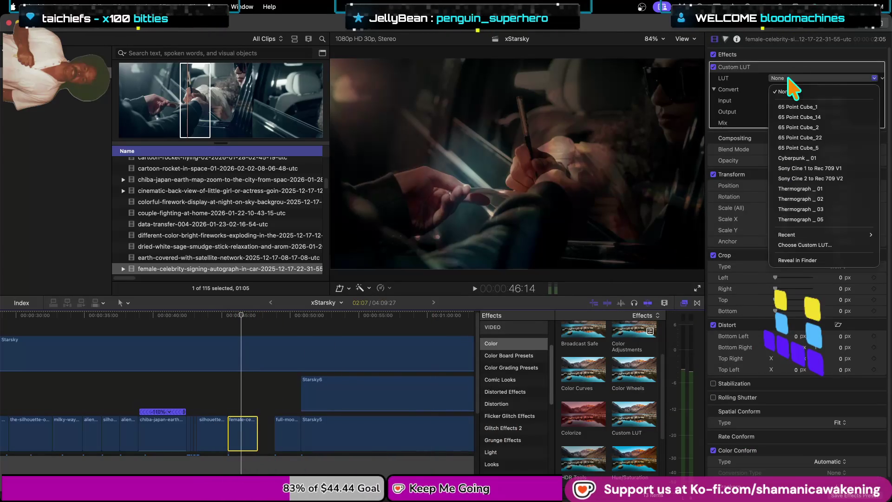
pyautogui.click(806, 109)
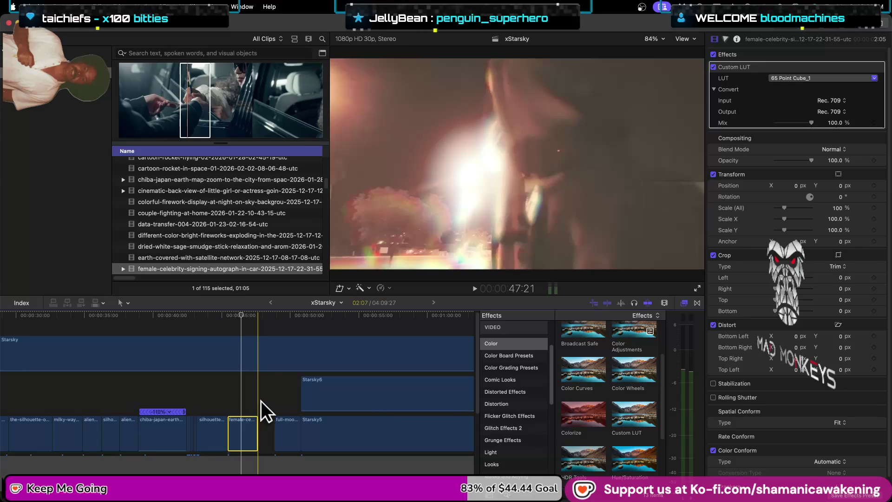
# - Extend the full-moon clip's start to the left and select it
pyautogui.moveTo(275, 429); pyautogui.dragTo(259, 429)
pyautogui.click(281, 429)
pyautogui.click(281, 314)
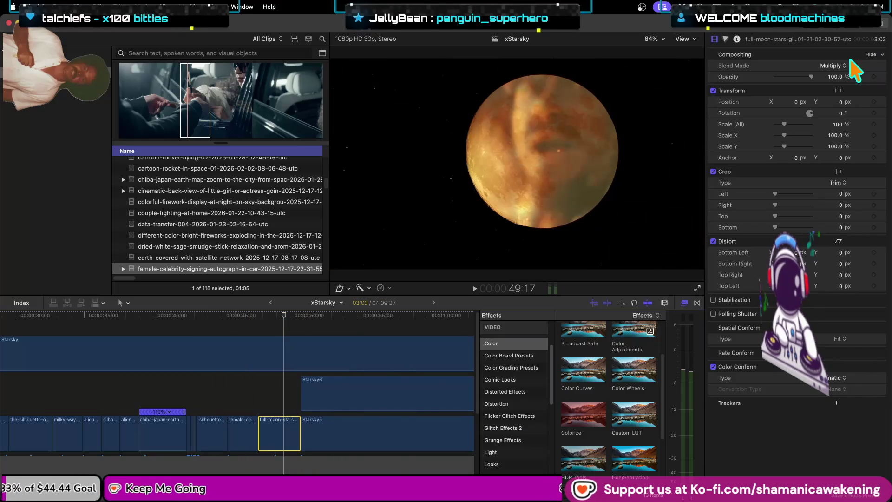
# - Change the moon clip's blend mode from Multiply to Lighten, then select the upper Starsky clip
pyautogui.click(833, 66)
pyautogui.click(838, 67)
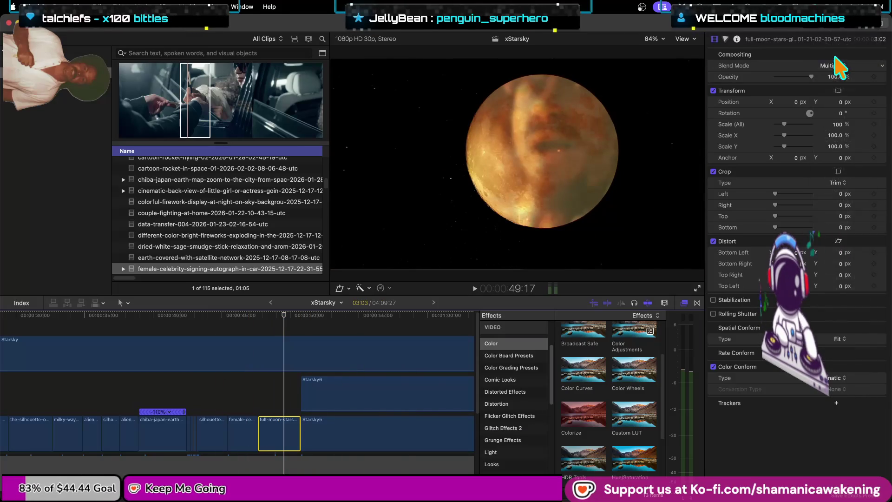
pyautogui.click(831, 65)
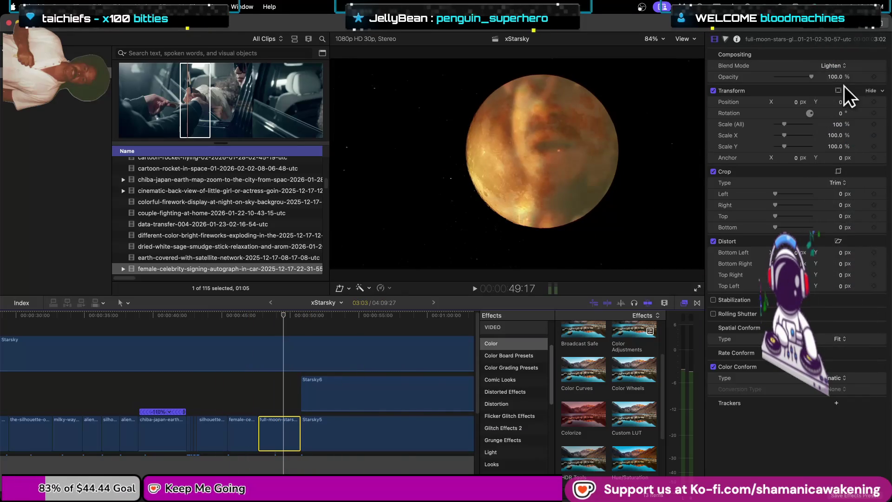
pyautogui.click(844, 67)
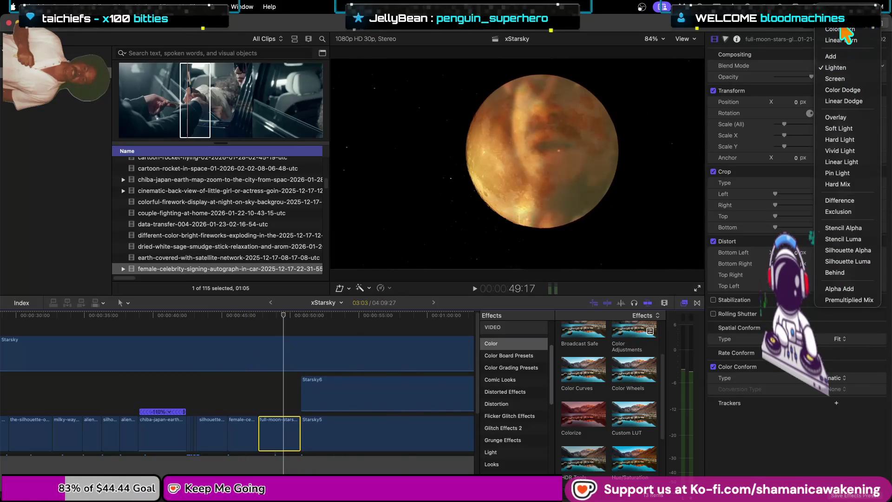
pyautogui.press('Escape')
pyautogui.click(277, 339)
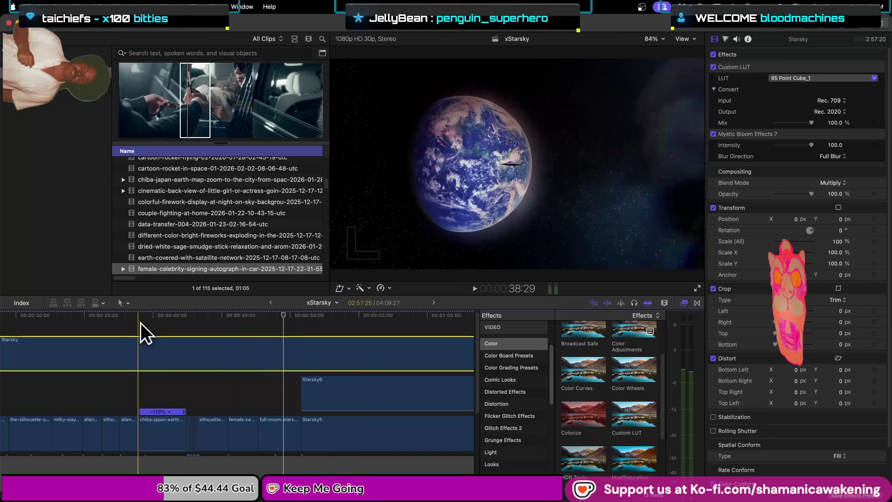
pyautogui.click(139, 320)
# - Play from 38:29, then trim Starsky6's start about 3 seconds 7 frames later
pyautogui.press('space')
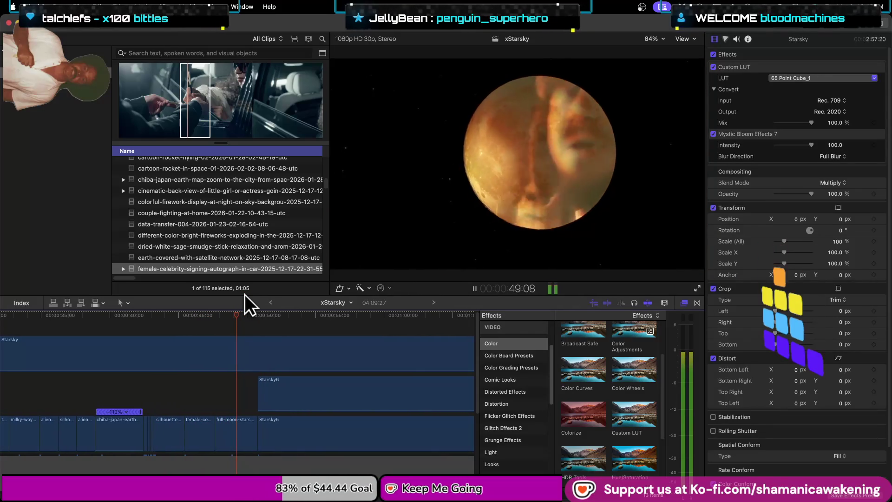
pyautogui.press('space')
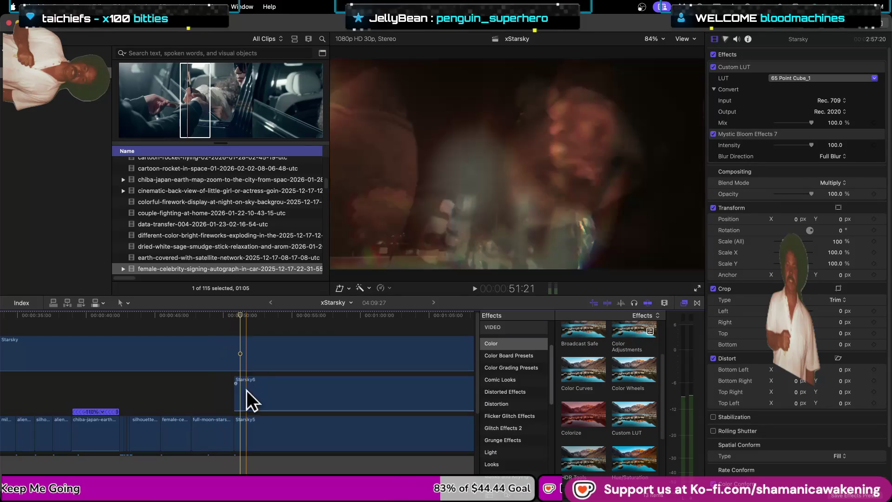
pyautogui.moveTo(237, 402); pyautogui.dragTo(281, 402)
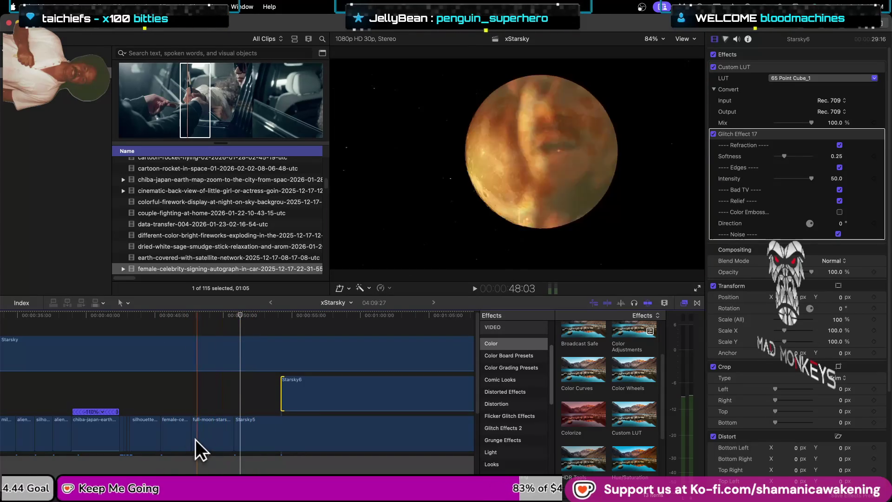
pyautogui.click(205, 427)
# - Apply a Custom LUT, trying 65 Point Cube_1 then 65 Point Cube_14, and select Starsky6
pyautogui.click(219, 320)
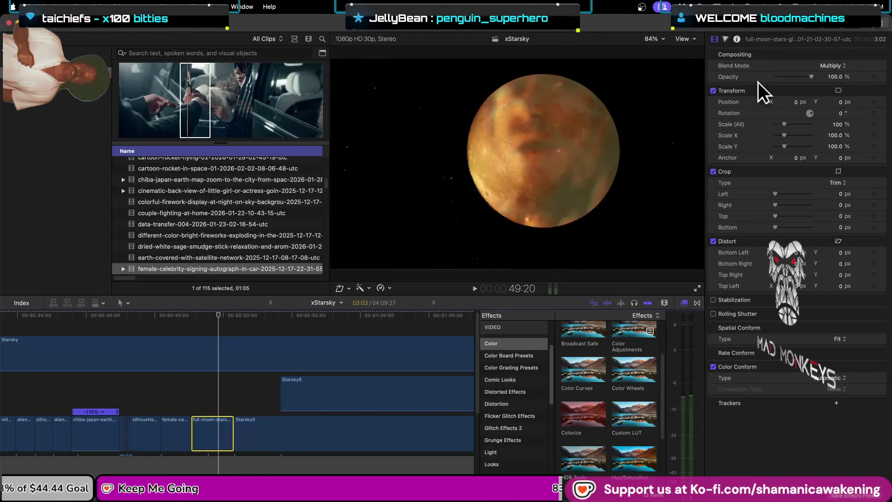
pyautogui.moveTo(645, 418)
pyautogui.mouseDown()
pyautogui.moveTo(461, 419)
pyautogui.moveTo(223, 441)
pyautogui.mouseUp()
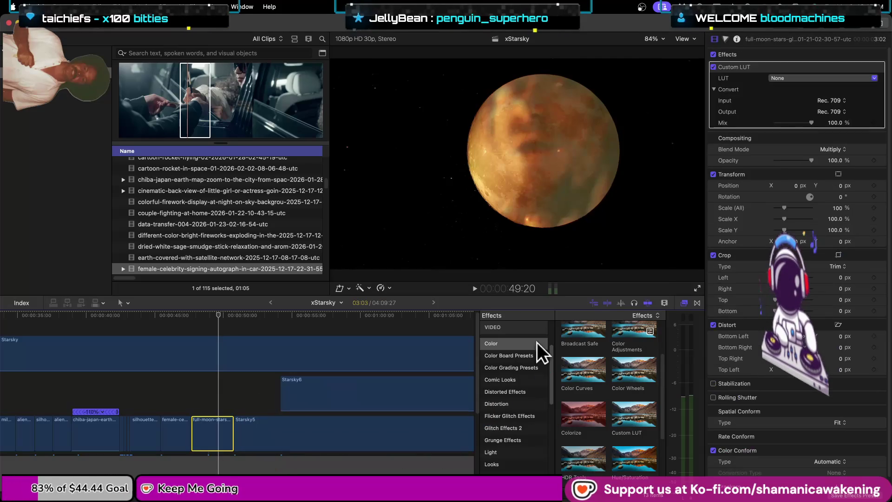
pyautogui.click(841, 77)
pyautogui.click(836, 105)
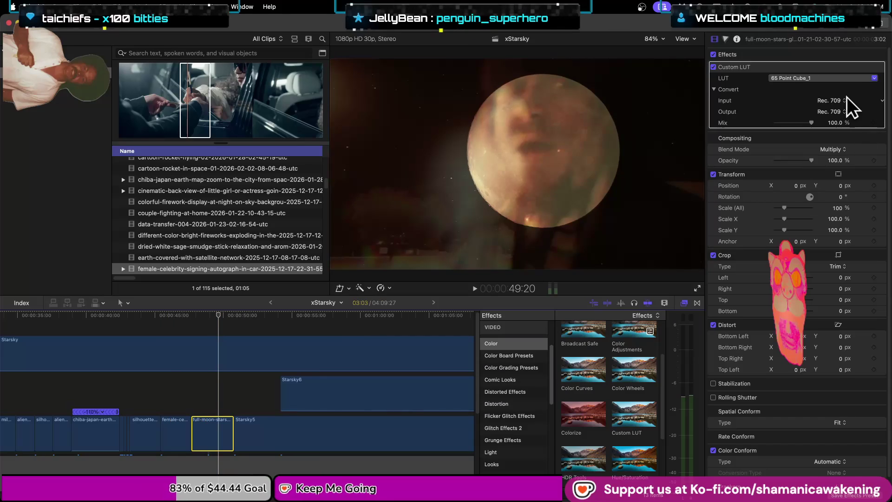
pyautogui.click(838, 79)
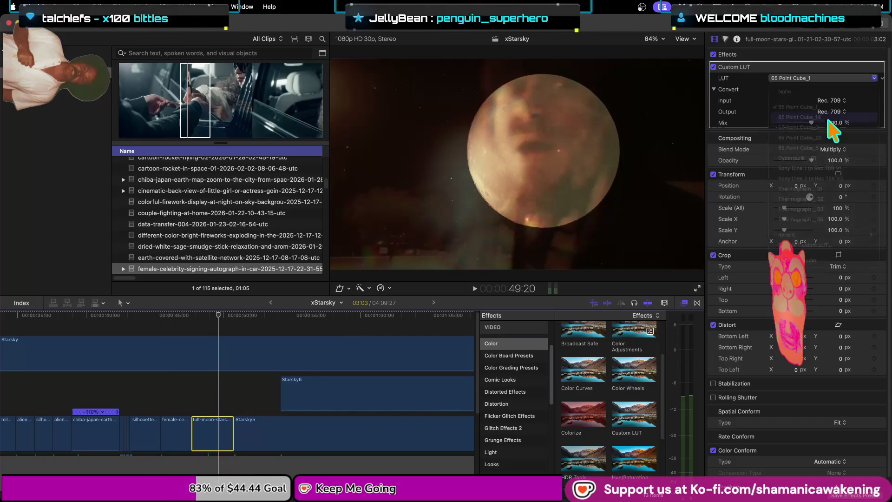
pyautogui.click(828, 118)
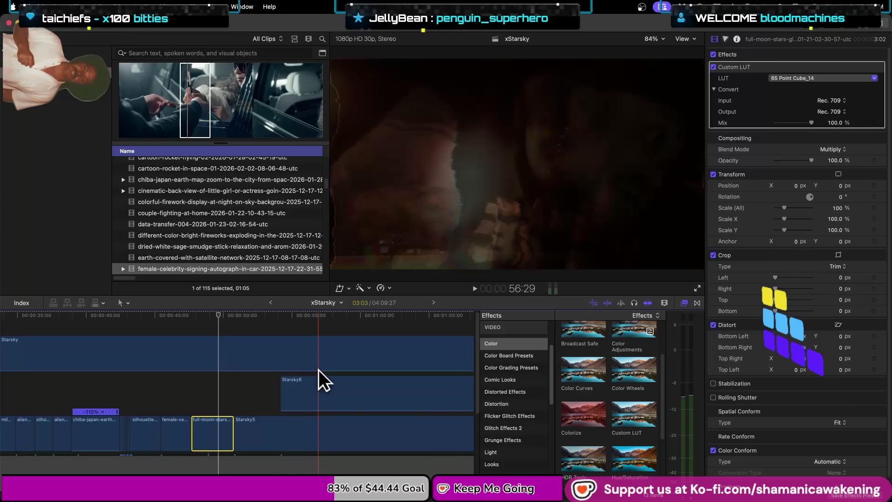
pyautogui.click(306, 385)
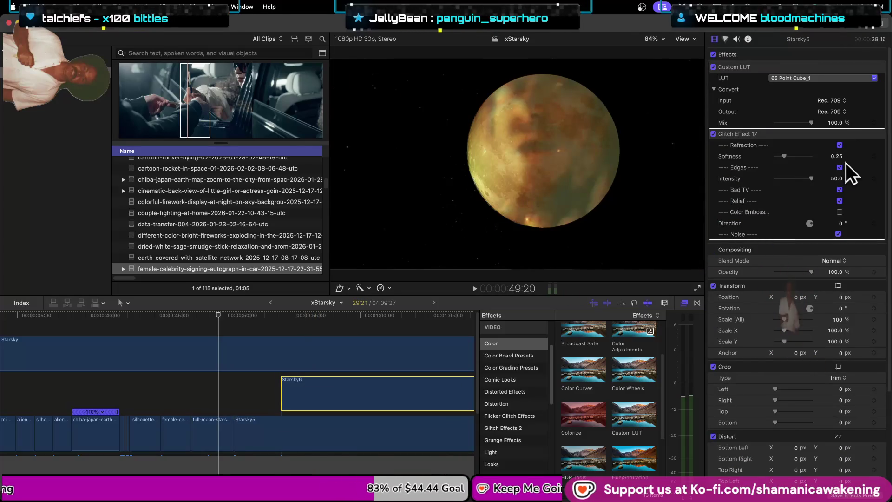
# - Try Starsky6's blend modes Subtract, Color Burn and Linear Burn before settling on Add
pyautogui.click(835, 261)
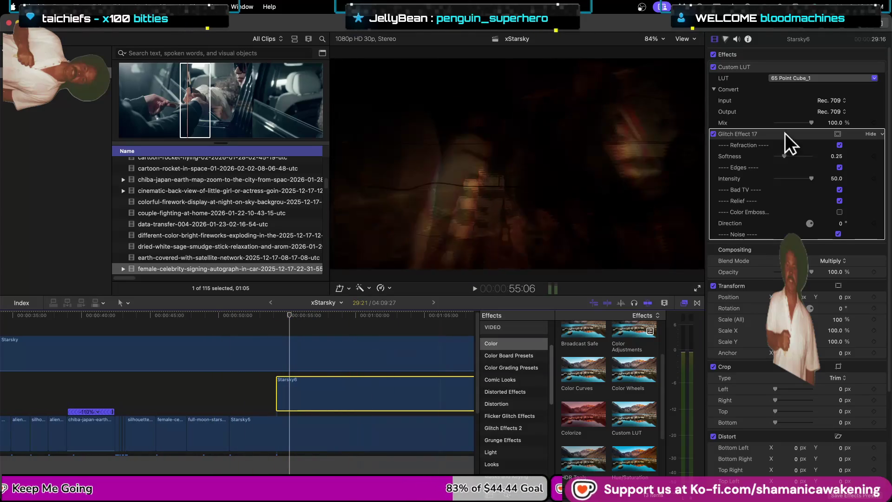
pyautogui.click(844, 261)
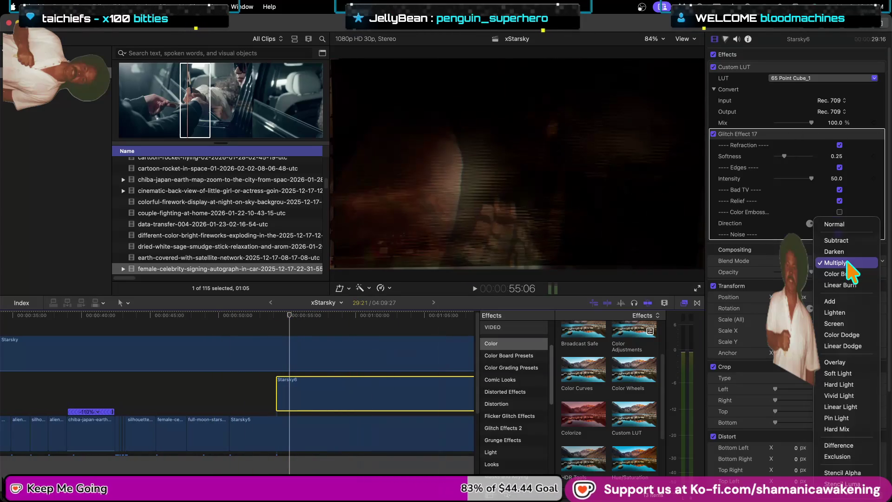
pyautogui.click(844, 240)
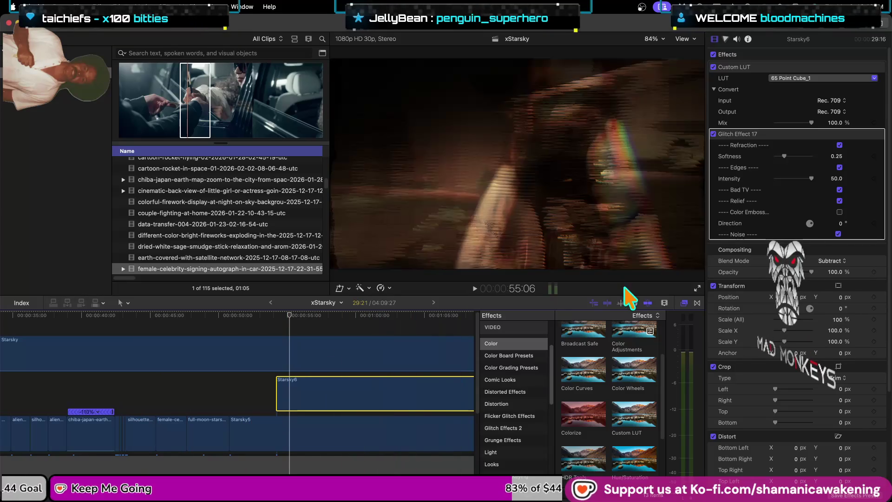
pyautogui.click(839, 261)
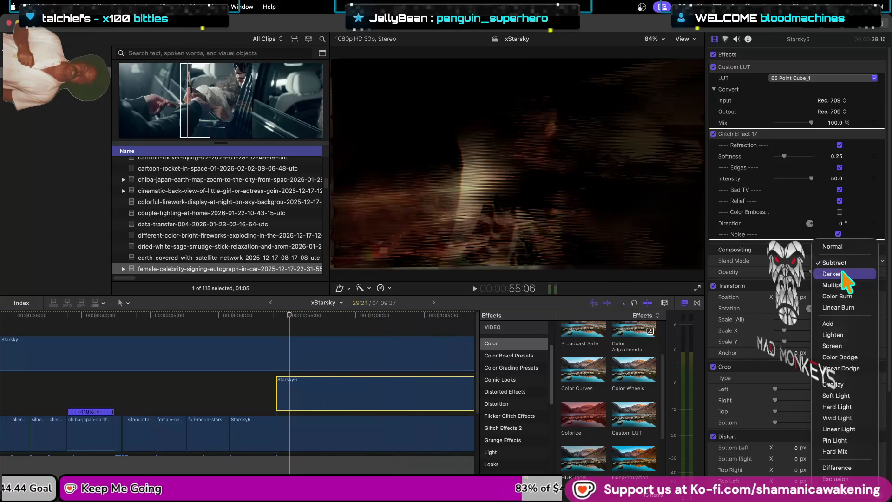
pyautogui.click(844, 297)
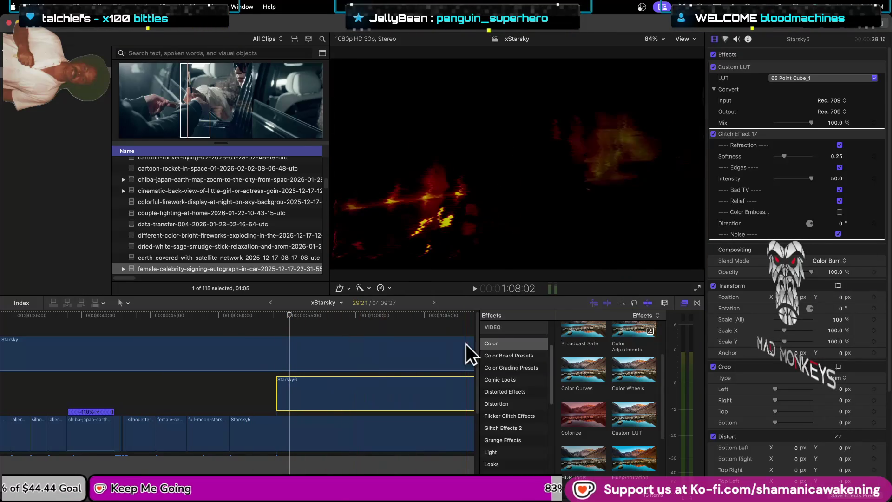
pyautogui.click(844, 263)
pyautogui.click(307, 367)
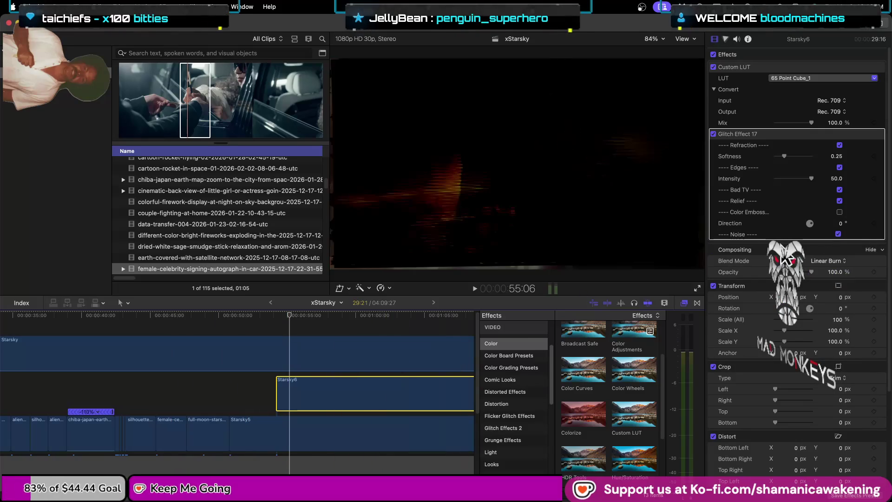
pyautogui.click(805, 261)
pyautogui.click(821, 278)
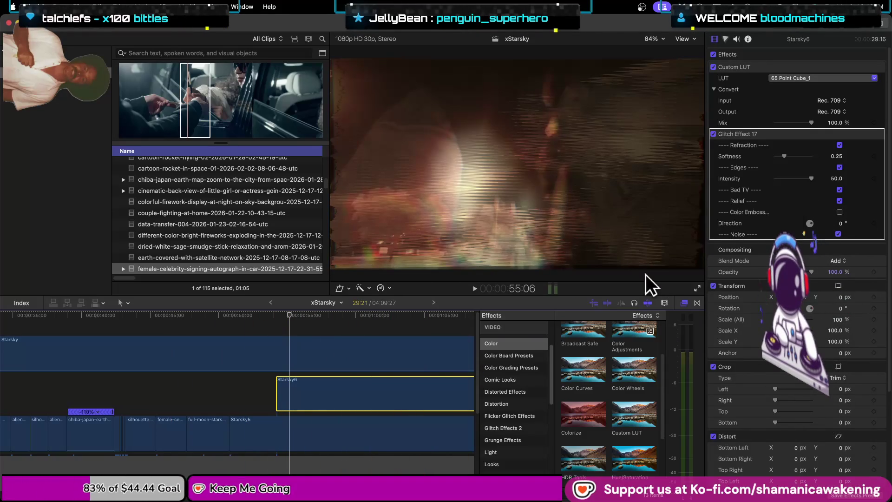
pyautogui.press('super+Tab')
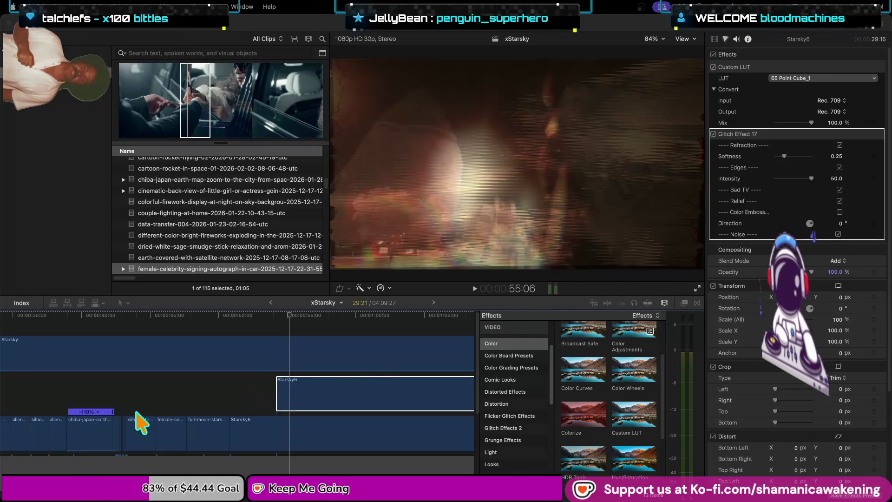
# - Play back the sequence from about 43 seconds to review it
pyautogui.click(125, 386)
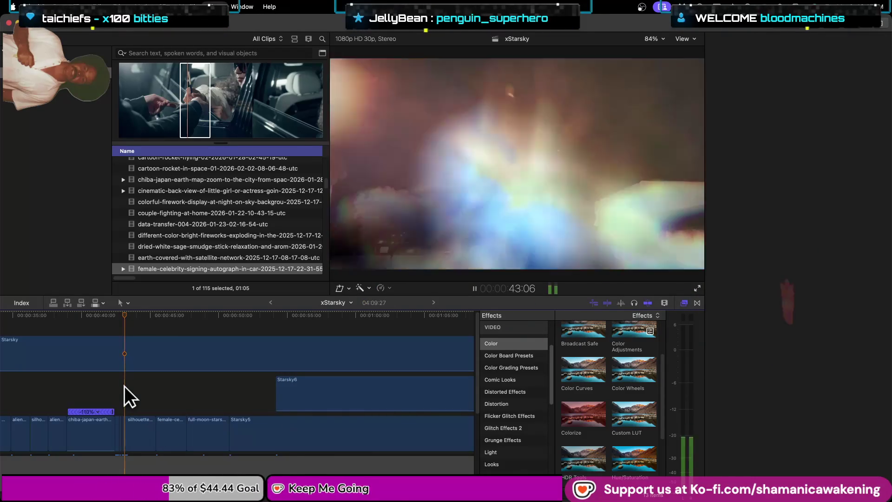
pyautogui.press('space')
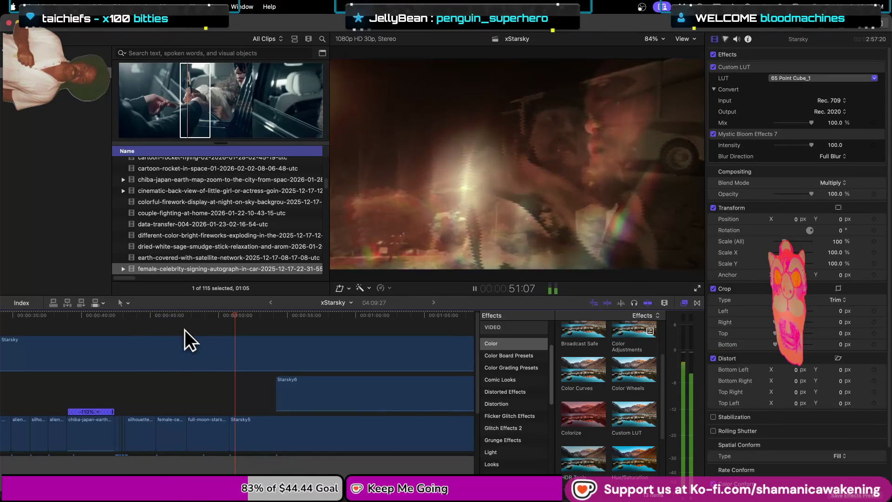
pyautogui.press('space')
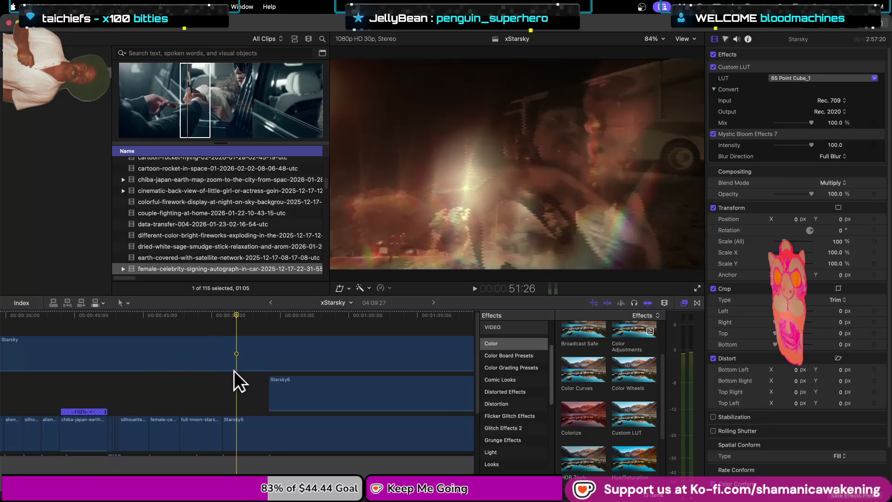
# - Trim the start points of Starsky5 and Starsky6 later, zooming the timeline out
pyautogui.moveTo(224, 430); pyautogui.dragTo(240, 431)
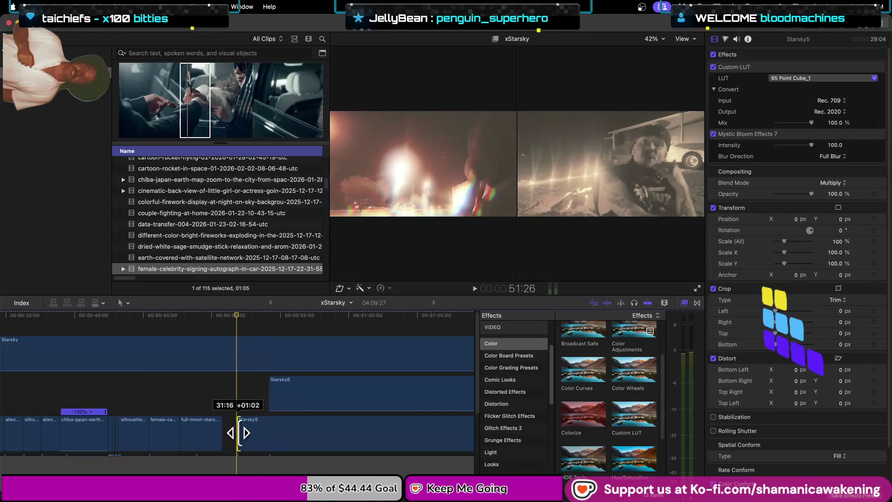
pyautogui.moveTo(270, 429); pyautogui.dragTo(224, 429)
pyautogui.moveTo(270, 395); pyautogui.dragTo(279, 395)
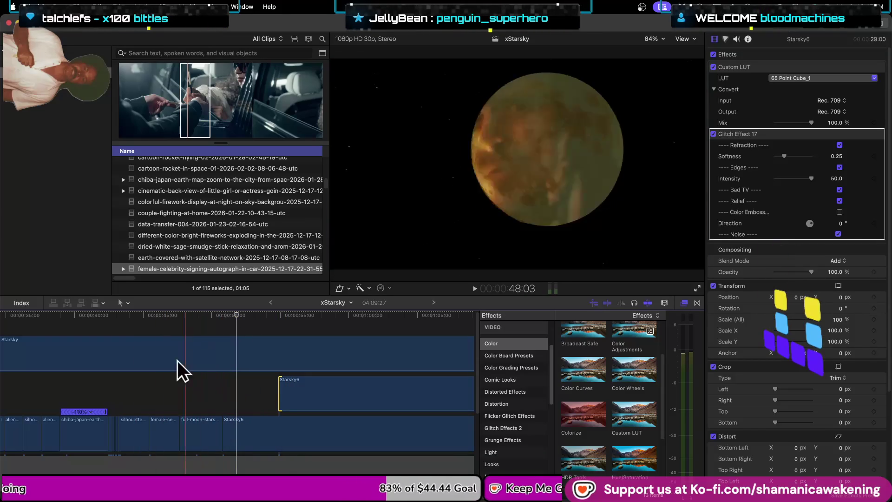
pyautogui.click(156, 350)
pyautogui.press('super+minus')
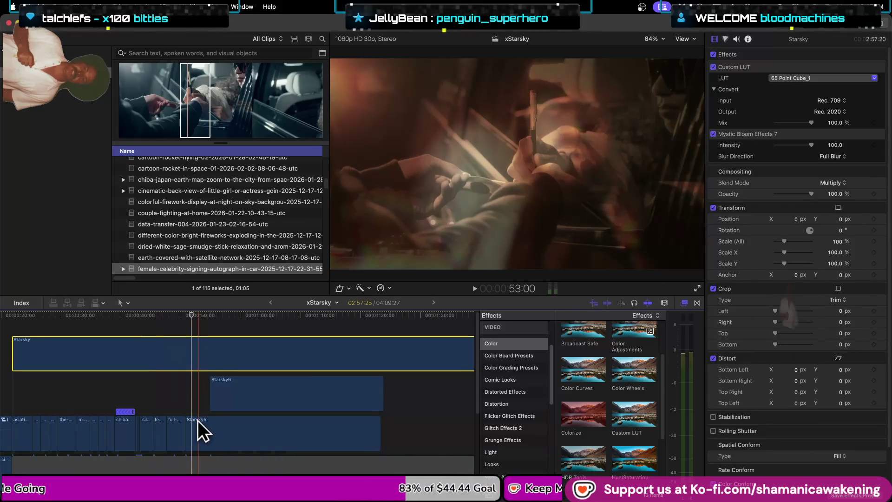
pyautogui.moveTo(187, 431); pyautogui.dragTo(219, 431)
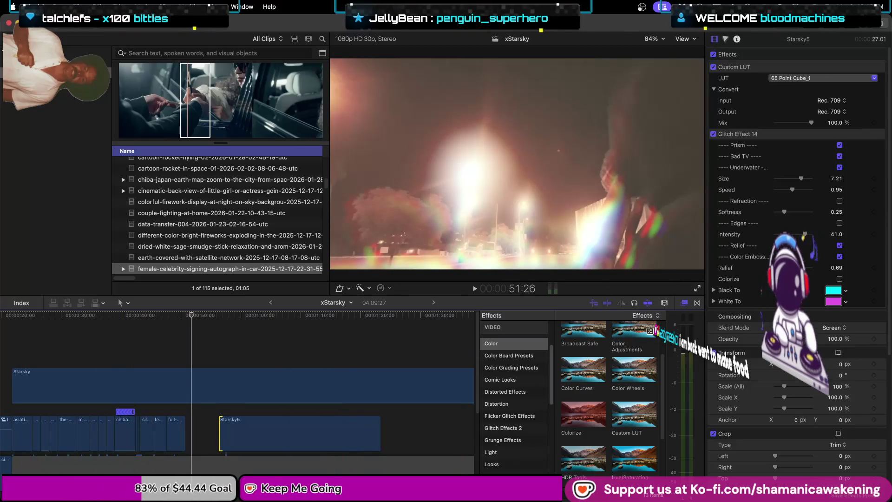
# - Scrub and play the sequence from about 45 seconds through to 55 seconds
pyautogui.press('super+Tab')
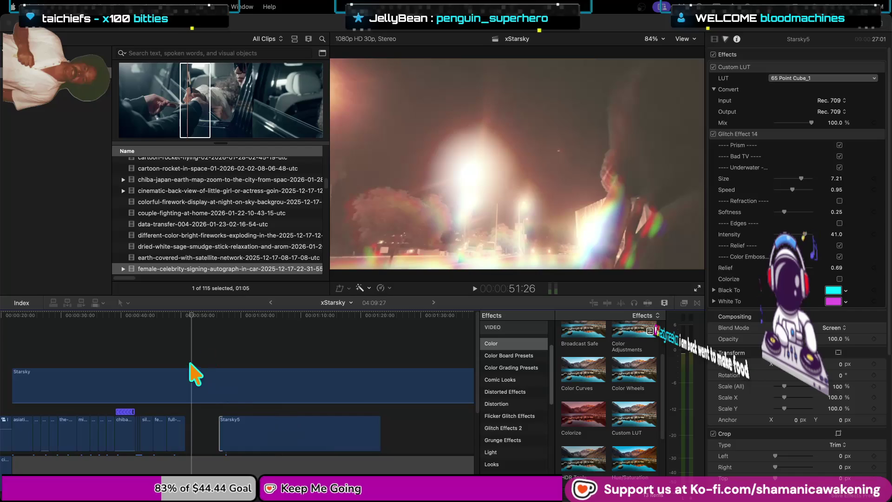
pyautogui.click(153, 323)
pyautogui.moveTo(147, 323)
pyautogui.mouseDown()
pyautogui.moveTo(297, 326)
pyautogui.moveTo(144, 345)
pyautogui.mouseUp()
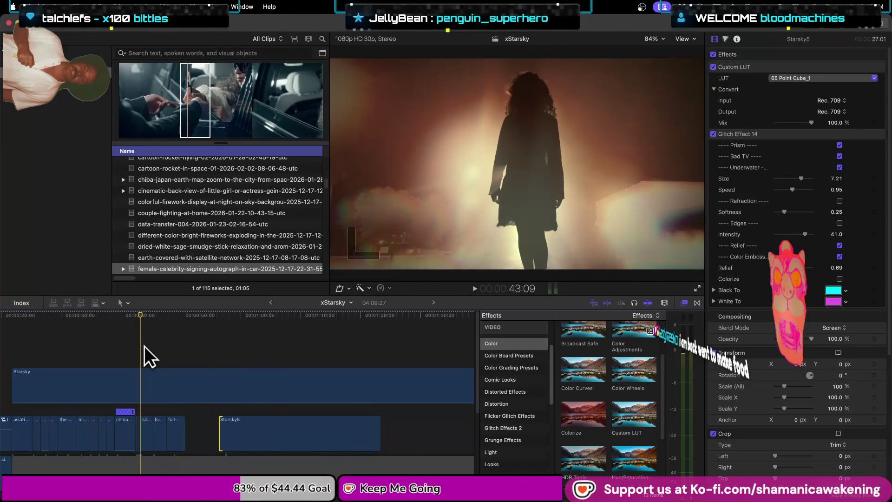
pyautogui.press('space')
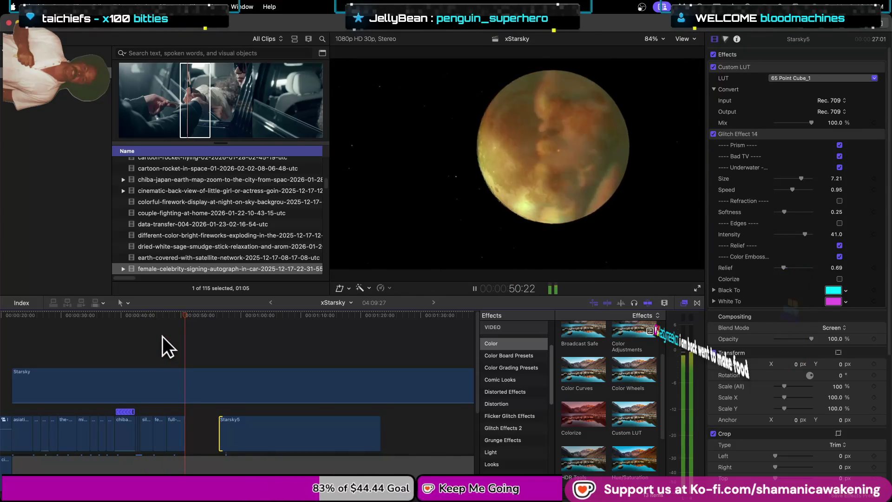
# - Stop playback and zoom the timeline out twice to show the sequence from 0:00
pyautogui.press('space')
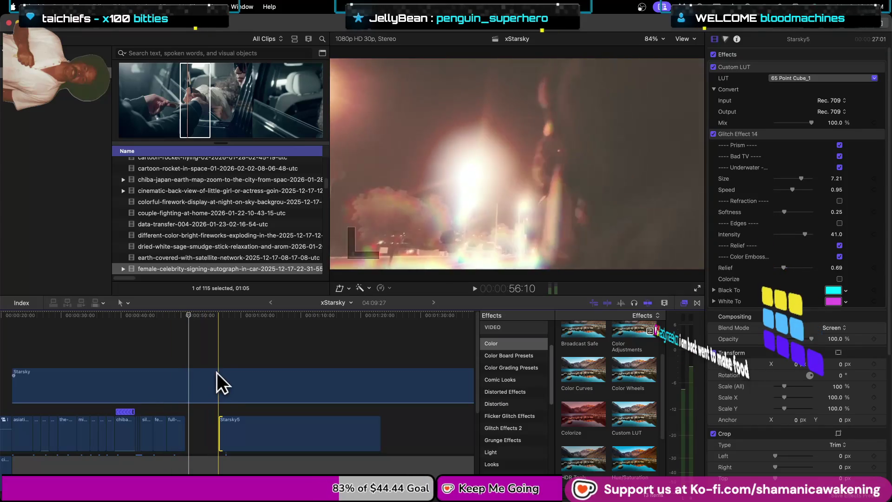
pyautogui.press('super+minus')
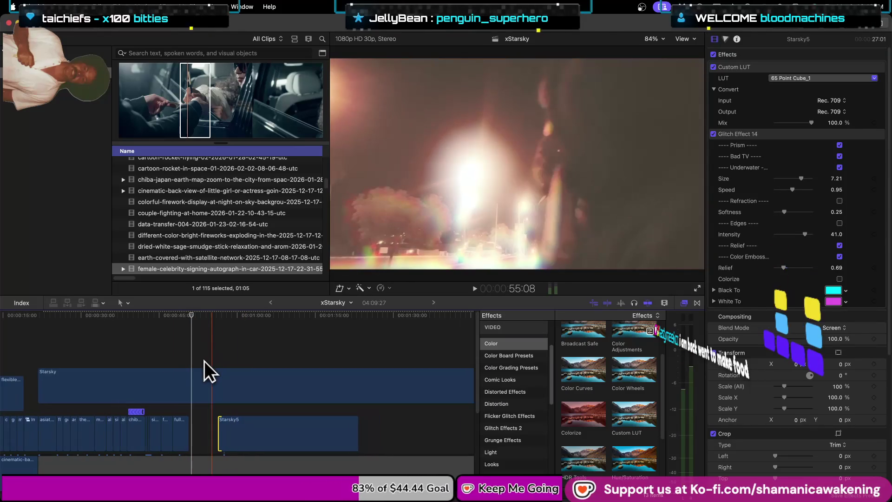
pyautogui.press('super+minus')
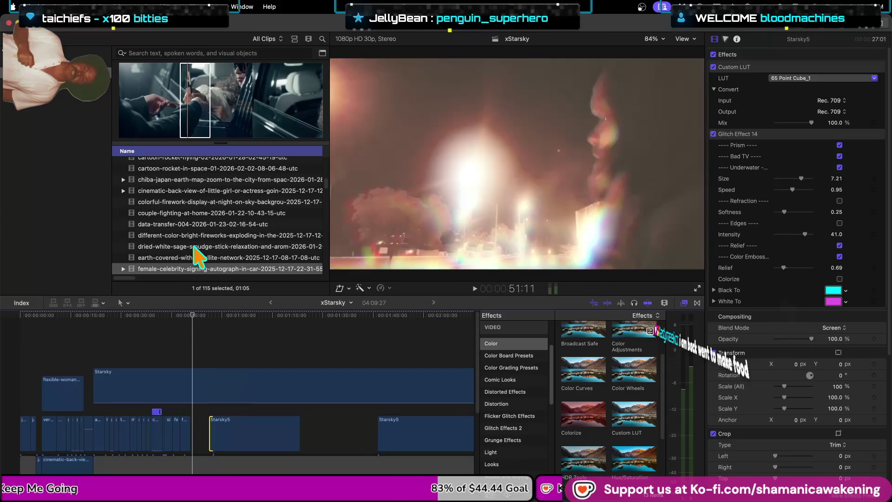
# - Preview the flexible-woman, female-celebrity, fire and earth-covered stock clips in the browser
pyautogui.scroll(-5, 194, 247)
pyautogui.scroll(2, 185, 193)
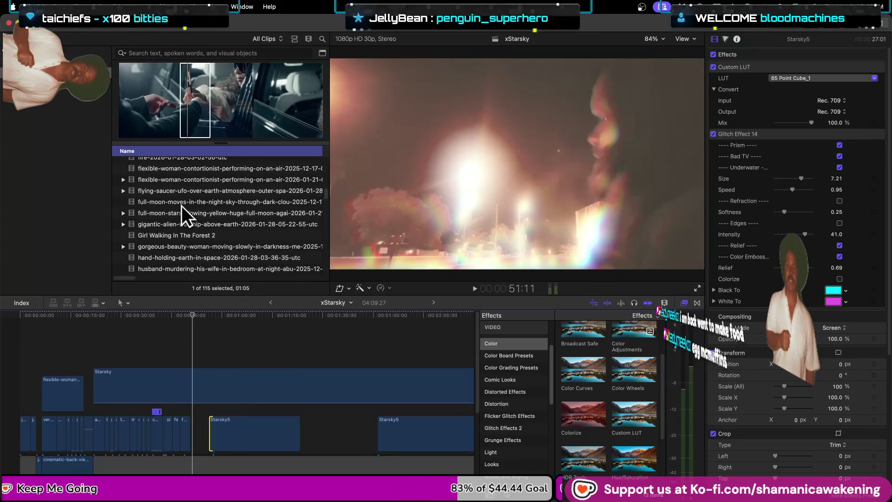
pyautogui.click(202, 171)
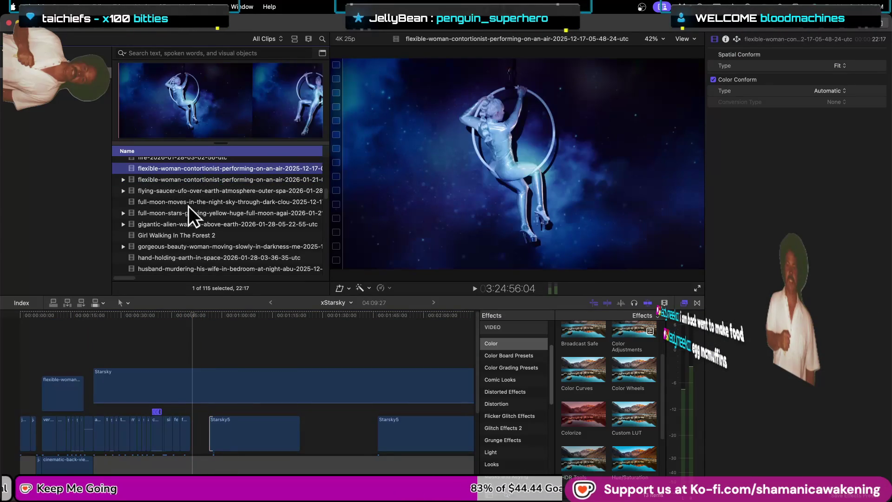
pyautogui.scroll(3, 200, 199)
pyautogui.click(196, 228)
pyautogui.click(197, 238)
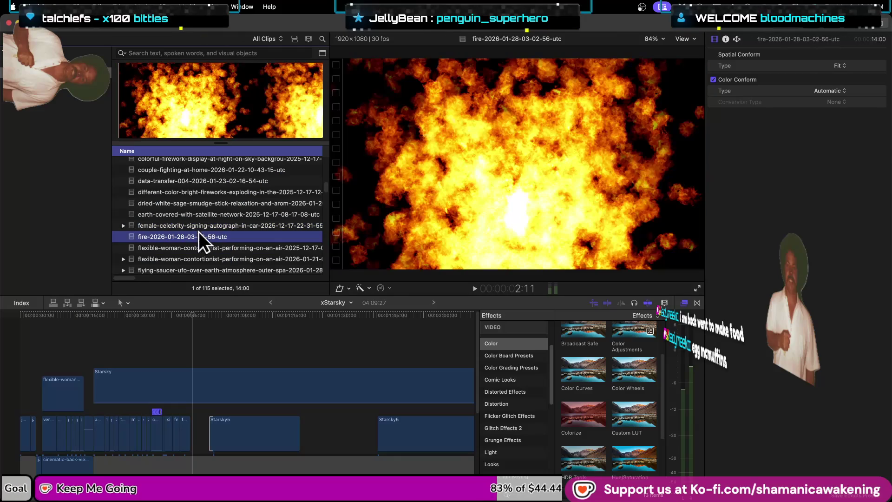
pyautogui.click(200, 214)
# - Step through the clip list to the woman-walking-between-lamps clip and drag it into the timeline
pyautogui.press('Down')
pyautogui.press('Down')
pyautogui.press('Down')
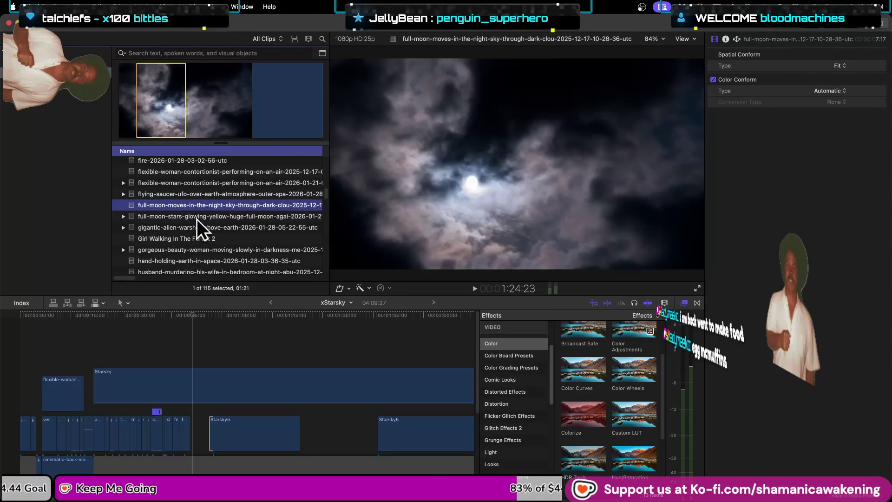
pyautogui.press('Down')
pyautogui.press('Down')
pyautogui.press('Down')
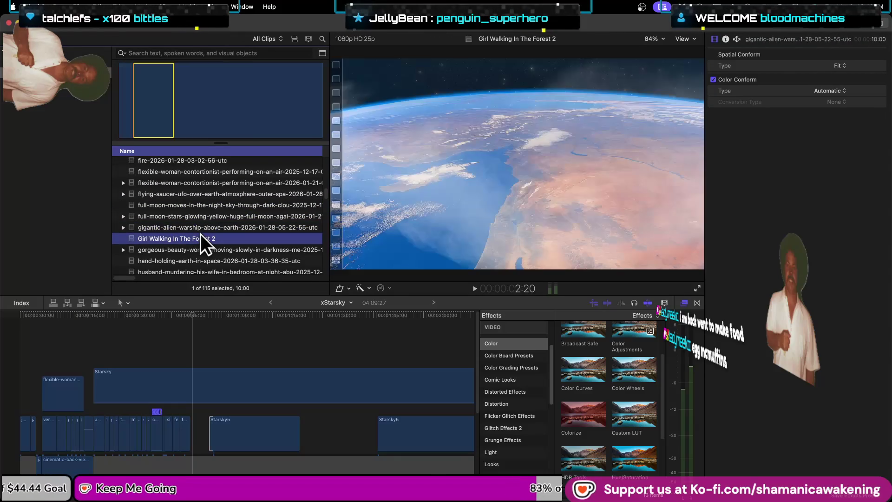
pyautogui.press('Down')
pyautogui.press('Down')
pyautogui.press('Down')
pyautogui.press('Down')
pyautogui.press('Down')
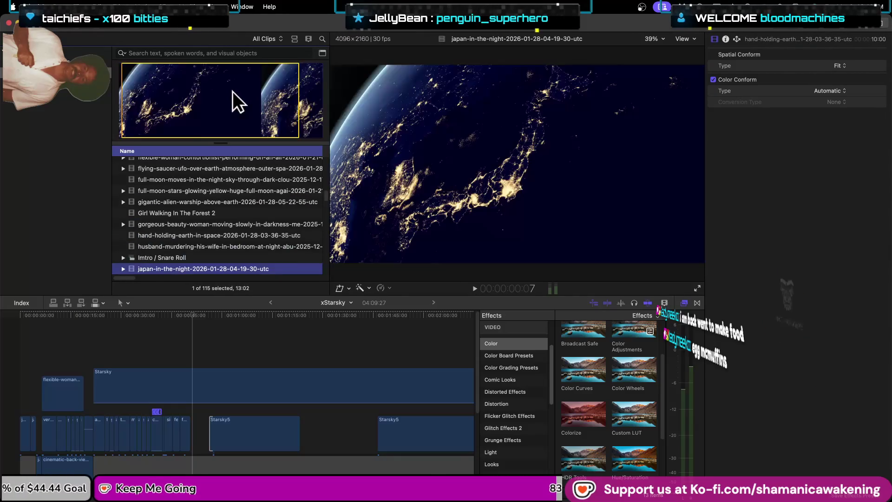
pyautogui.press('Down')
pyautogui.press('Down')
pyautogui.press('Down')
pyautogui.press('Down')
pyautogui.press('Down')
pyautogui.press('Down')
pyautogui.press('Down')
pyautogui.press('Down')
pyautogui.press('Down')
pyautogui.press('Down')
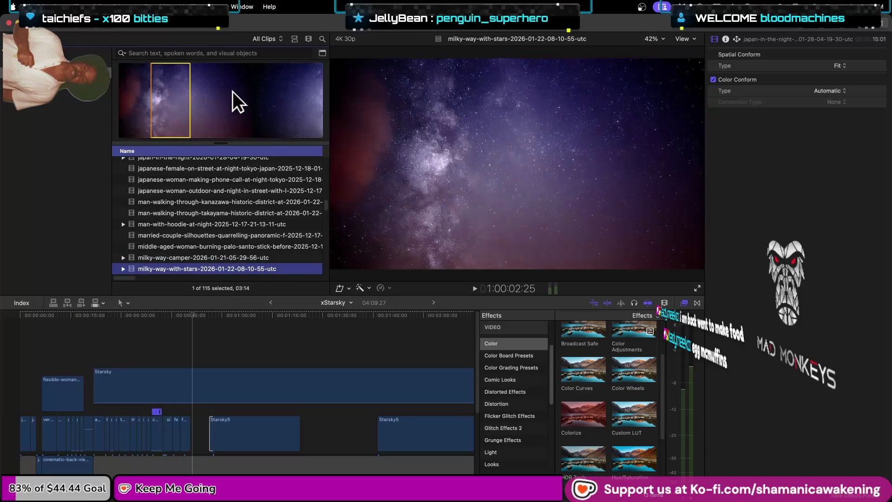
pyautogui.press('Down')
pyautogui.press('Down')
pyautogui.press('Down')
pyautogui.press('Down')
pyautogui.press('Down')
pyautogui.press('Down')
pyautogui.press('Down')
pyautogui.press('Down')
pyautogui.press('Down')
pyautogui.press('Down')
pyautogui.press('Down')
pyautogui.press('Down')
pyautogui.press('Down')
pyautogui.press('Down')
pyautogui.press('Down')
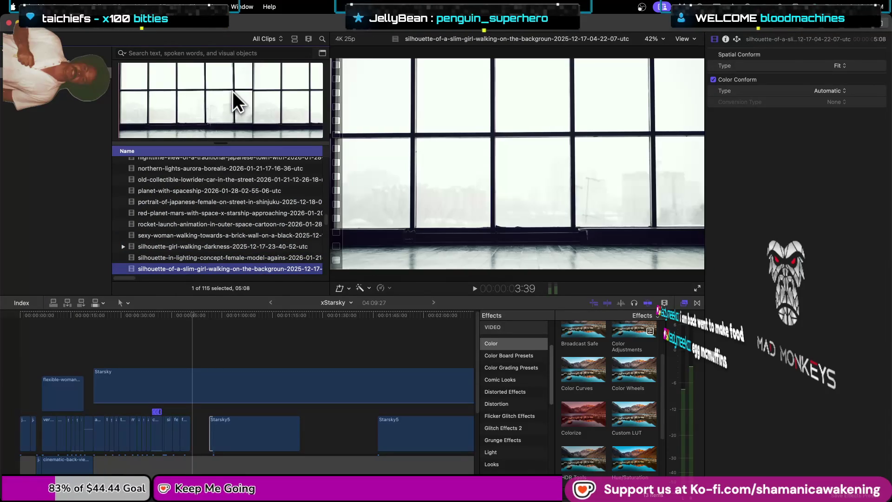
pyautogui.press('Up')
pyautogui.press('Up')
pyautogui.press('Up')
pyautogui.press('Up')
pyautogui.press('Up')
pyautogui.press('Down')
pyautogui.press('Down')
pyautogui.press('Down')
pyautogui.press('Down')
pyautogui.press('Down')
pyautogui.press('Down')
pyautogui.press('Down')
pyautogui.press('Down')
pyautogui.press('Down')
pyautogui.press('Down')
pyautogui.press('Down')
pyautogui.press('Down')
pyautogui.press('Down')
pyautogui.press('Down')
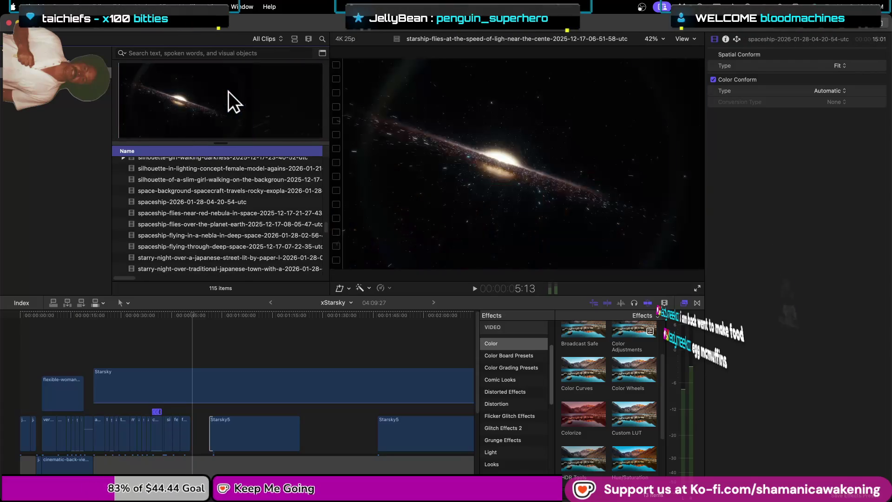
pyautogui.press('Down')
pyautogui.press('Down')
pyautogui.press('Down')
pyautogui.press('Down')
pyautogui.press('Down')
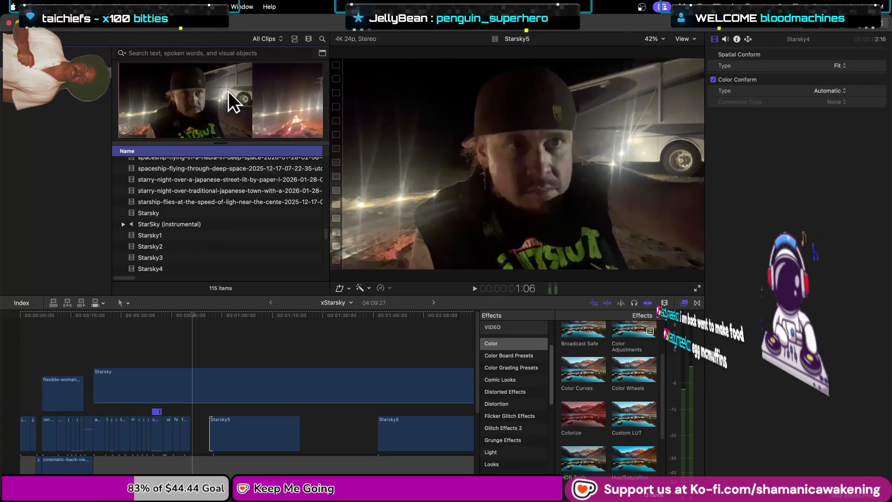
pyautogui.press('Down')
pyautogui.press('Down')
pyautogui.press('Down')
pyautogui.press('Down')
pyautogui.press('Down')
pyautogui.press('Down')
pyautogui.press('Down')
pyautogui.press('Down')
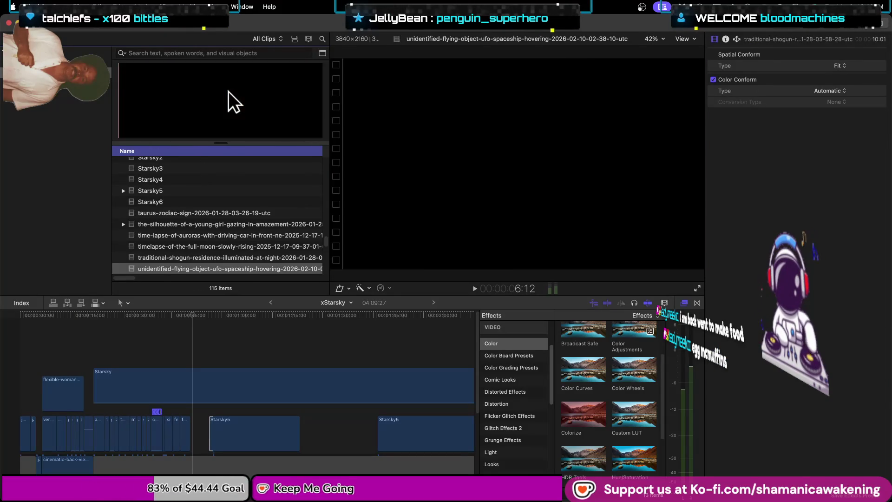
pyautogui.press('Down')
pyautogui.press('Down')
pyautogui.press('Down')
pyautogui.press('Down')
pyautogui.press('Up')
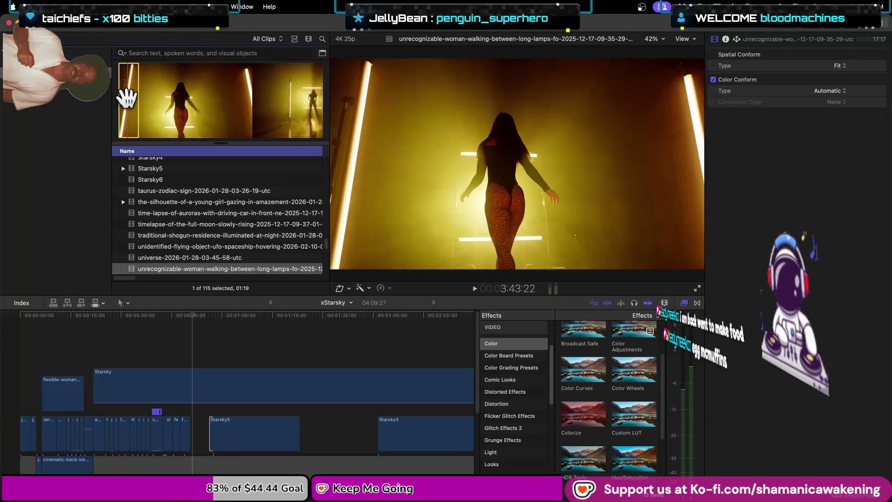
pyautogui.moveTo(168, 270); pyautogui.dragTo(193, 421)
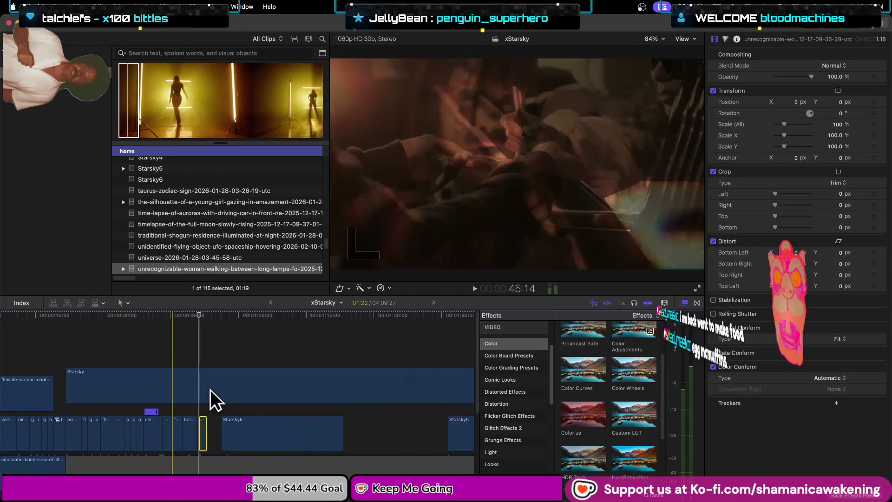
# - Slide the woman-walking clip against the full-moon clip and apply a Custom LUT effect to it
pyautogui.press('super+equal')
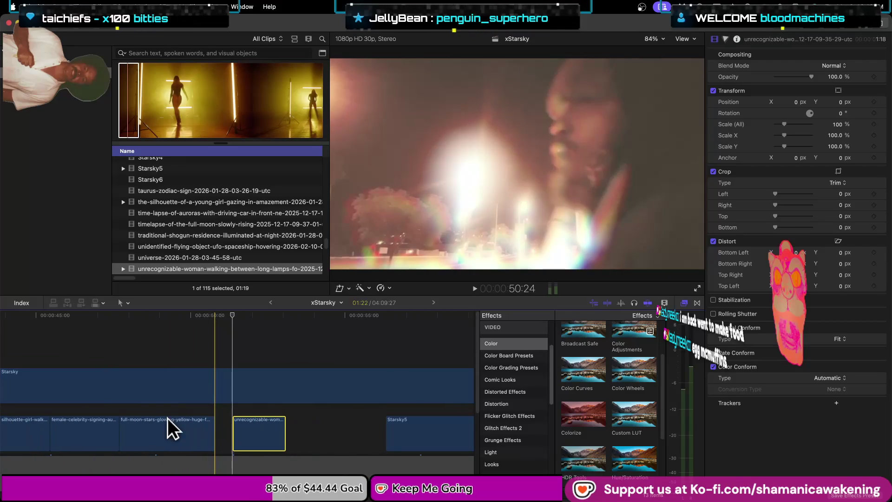
pyautogui.moveTo(286, 428); pyautogui.dragTo(218, 424)
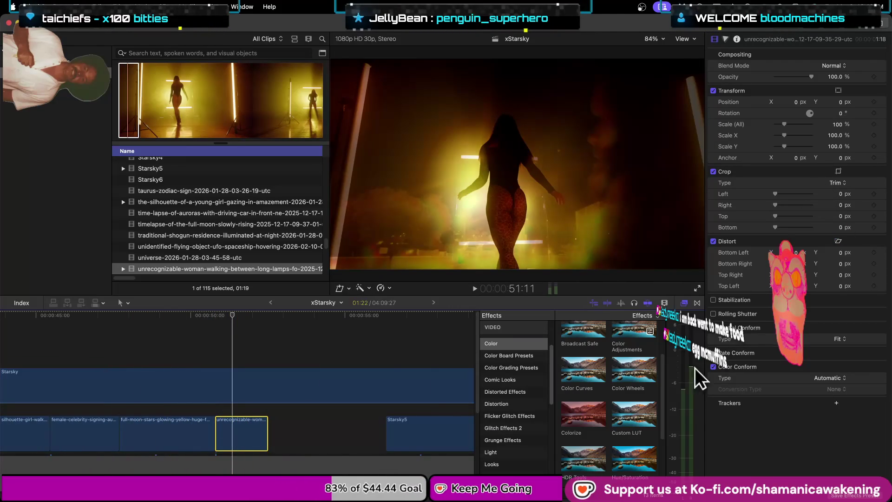
pyautogui.moveTo(635, 421); pyautogui.dragTo(246, 439)
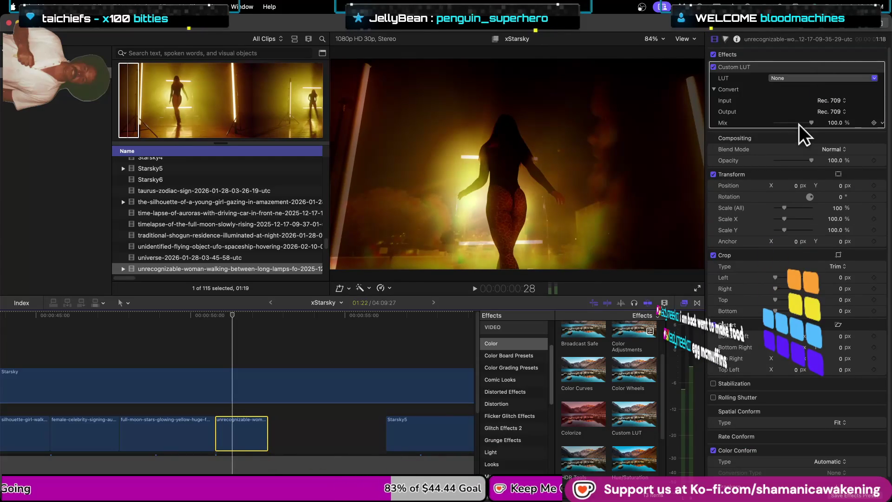
# - Set the clip's LUT to 65 Point Cube_1 and lengthen its end by 1:13
pyautogui.click(820, 79)
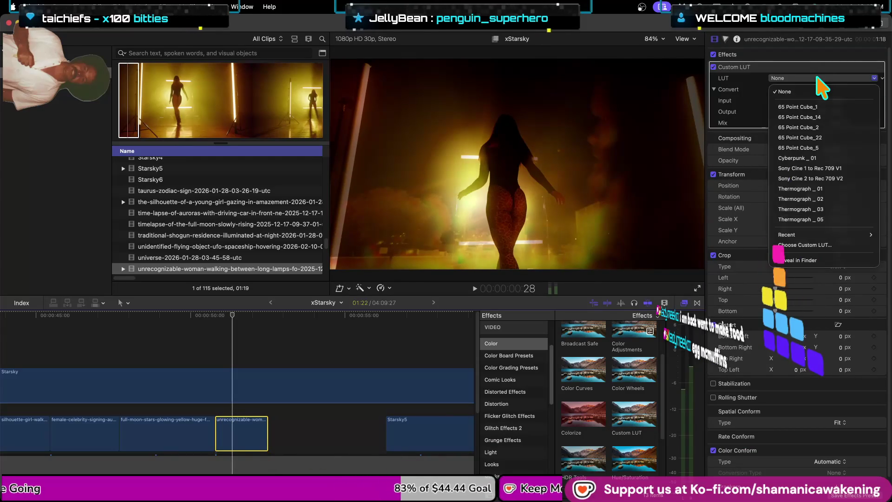
pyautogui.click(829, 108)
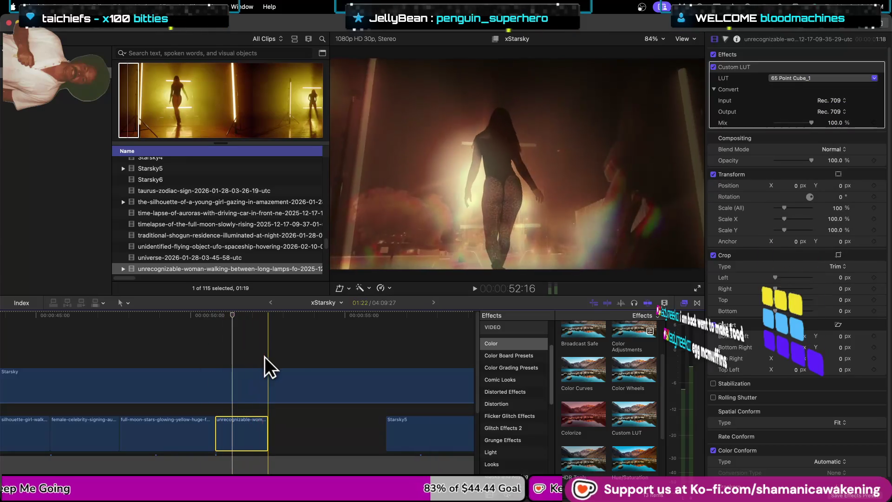
pyautogui.moveTo(268, 439); pyautogui.dragTo(342, 434)
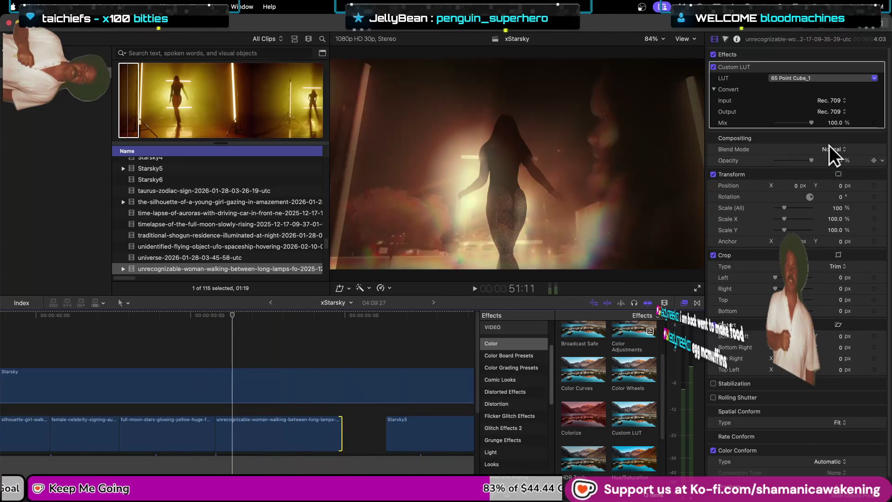
# - Set the clip's blend mode to Multiply and play back the blended section
pyautogui.click(834, 149)
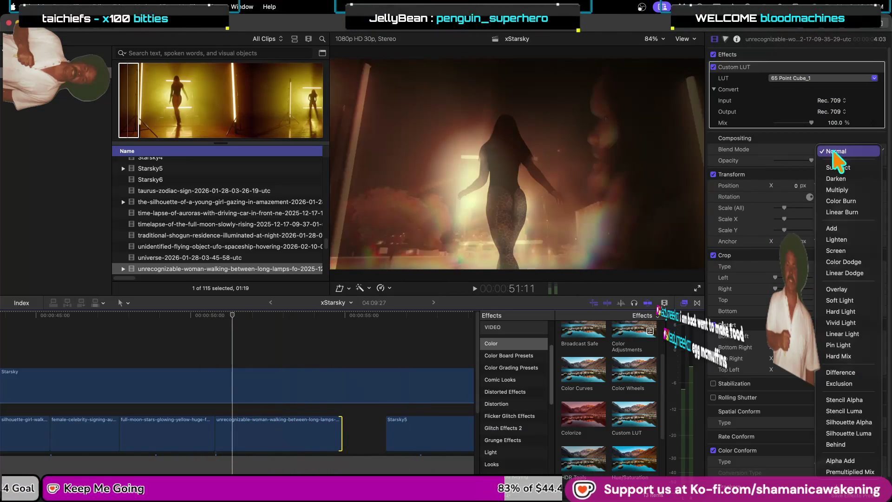
pyautogui.click(839, 189)
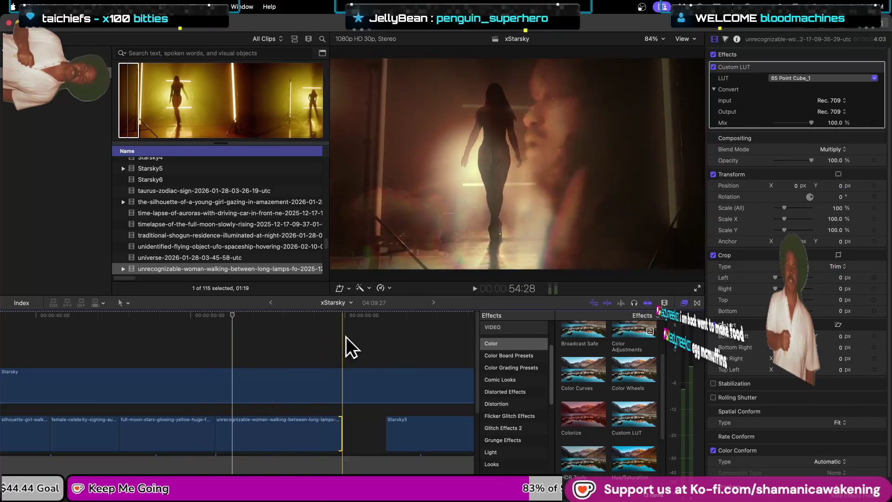
pyautogui.click(131, 335)
pyautogui.press('space')
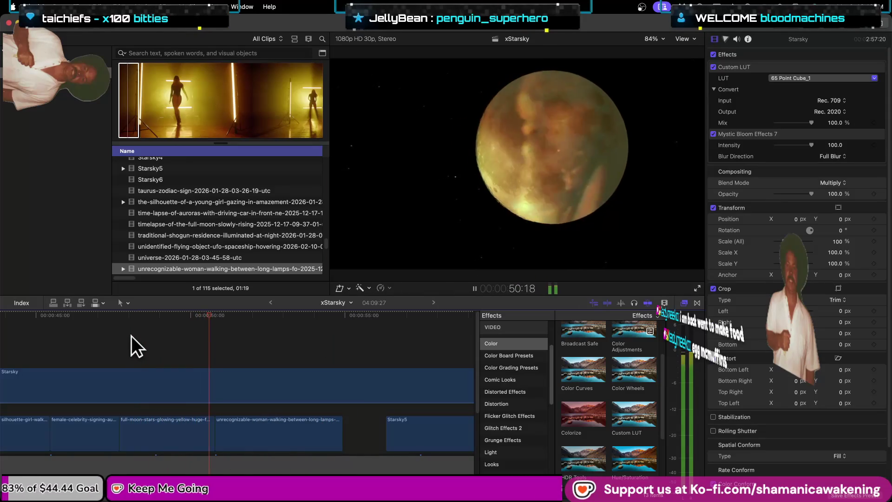
# - Play the blended section once more, stopping playback afterwards
pyautogui.hscroll(2, 241, 404)
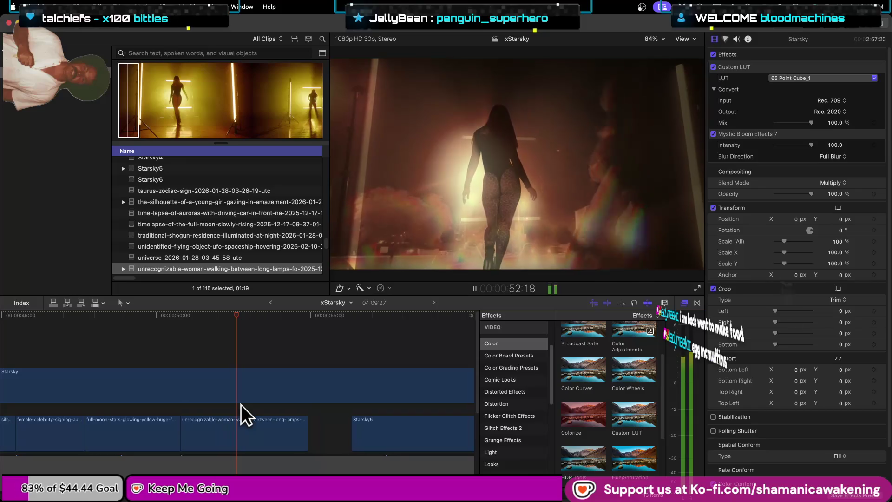
pyautogui.press('space')
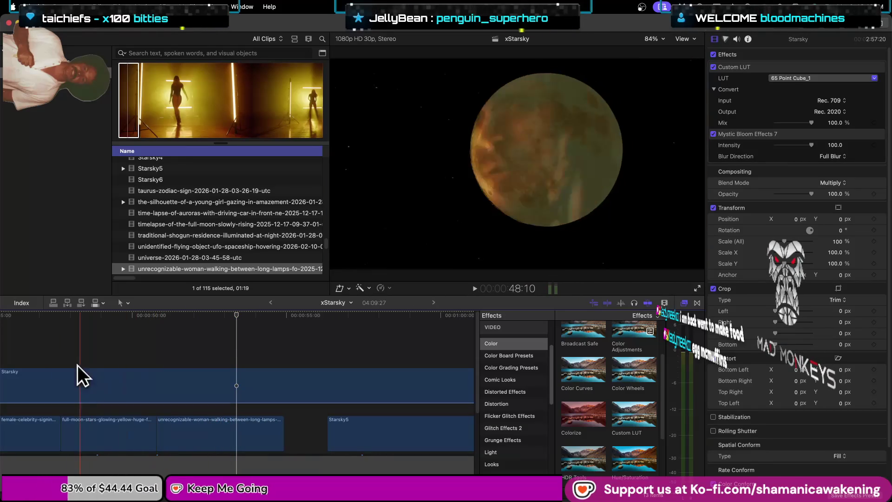
pyautogui.press('space')
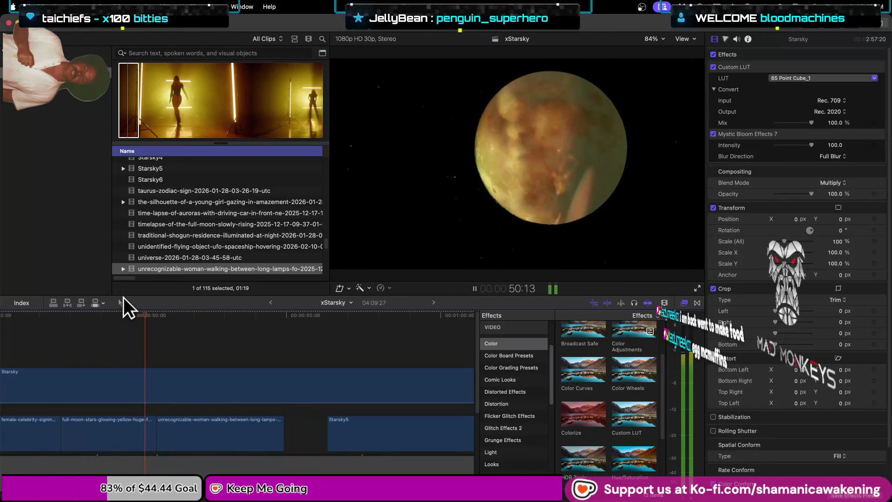
pyautogui.press('space')
# - Trim the full-moon clip's end shorter so the woman-walking clip starts earlier, then review the cut
pyautogui.press('super+equal')
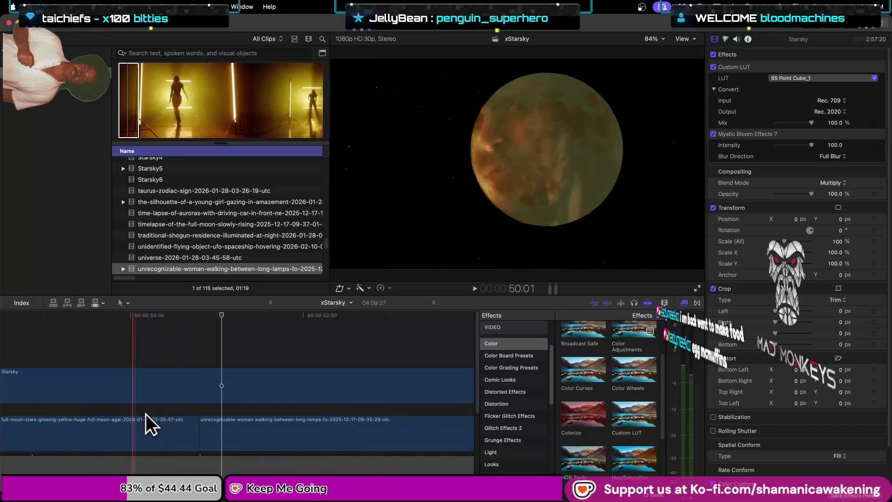
pyautogui.moveTo(197, 439)
pyautogui.mouseDown()
pyautogui.moveTo(188, 438)
pyautogui.moveTo(204, 434)
pyautogui.mouseUp()
pyautogui.click(221, 430)
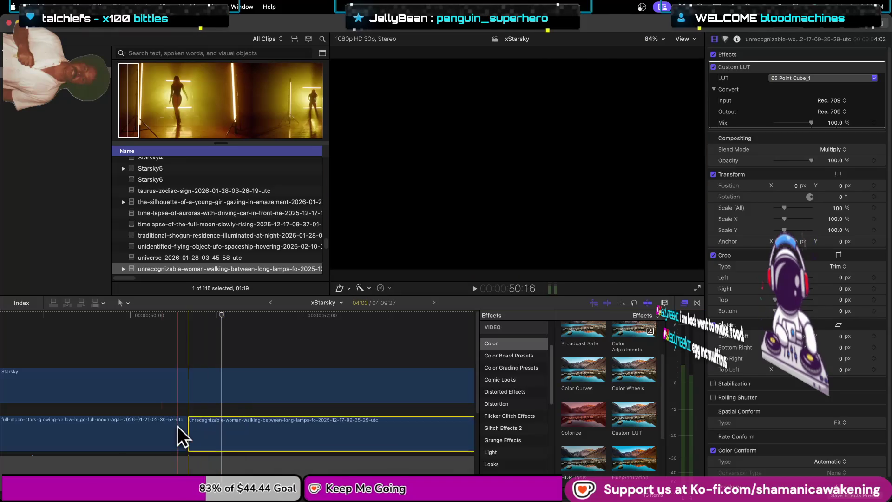
pyautogui.click(10, 355)
pyautogui.press('space')
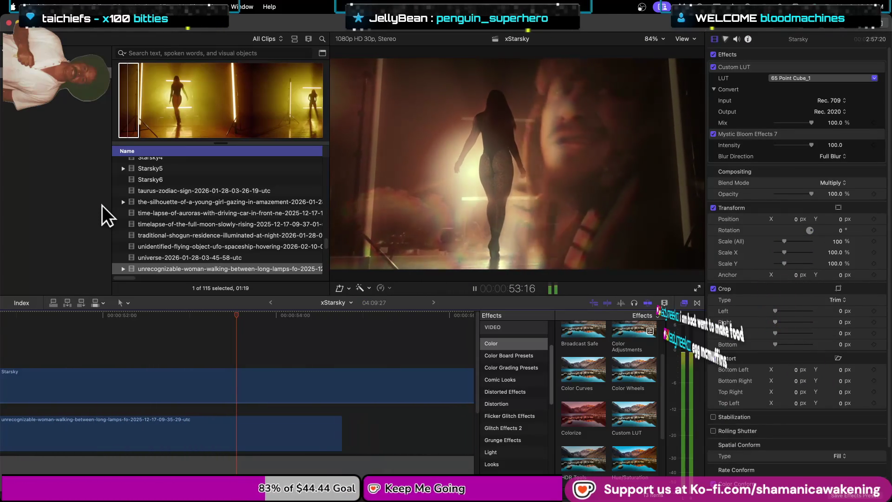
pyautogui.press('space')
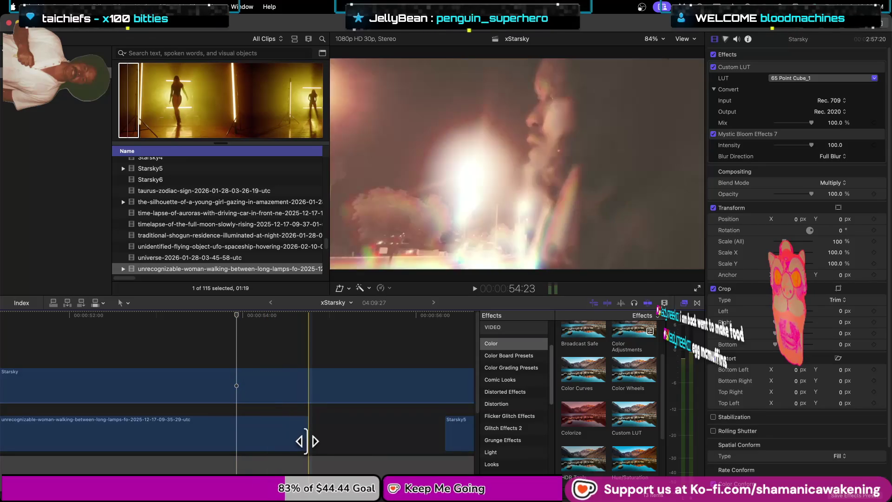
# - Shorten the woman-walking clip's end in two trims, reviewing each by playback
pyautogui.moveTo(306, 440); pyautogui.dragTo(268, 441)
pyautogui.click(106, 337)
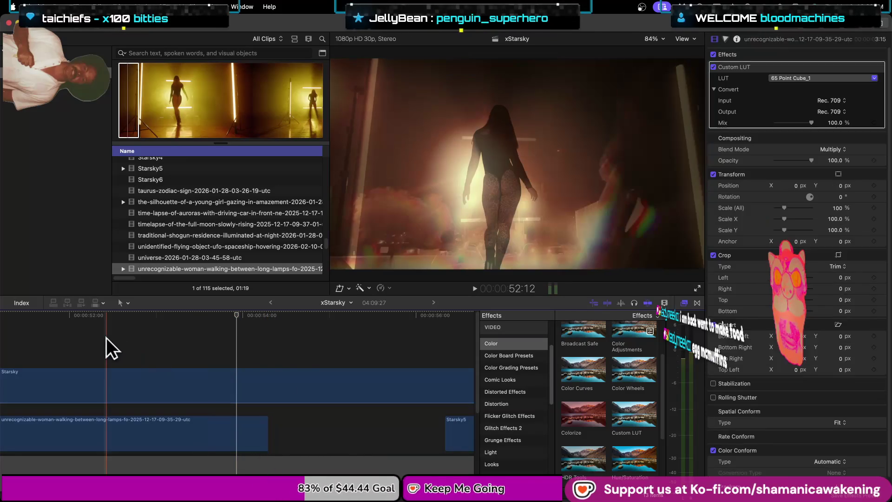
pyautogui.press('space')
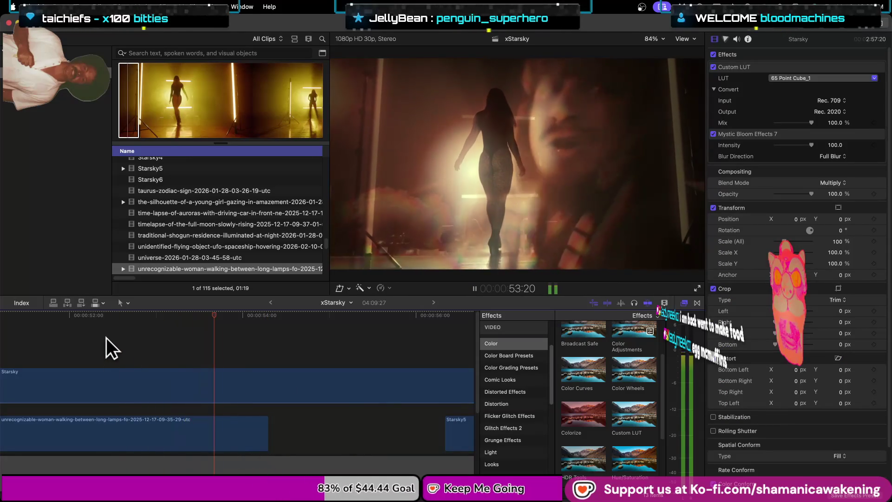
pyautogui.moveTo(210, 436); pyautogui.dragTo(173, 436)
pyautogui.click(65, 338)
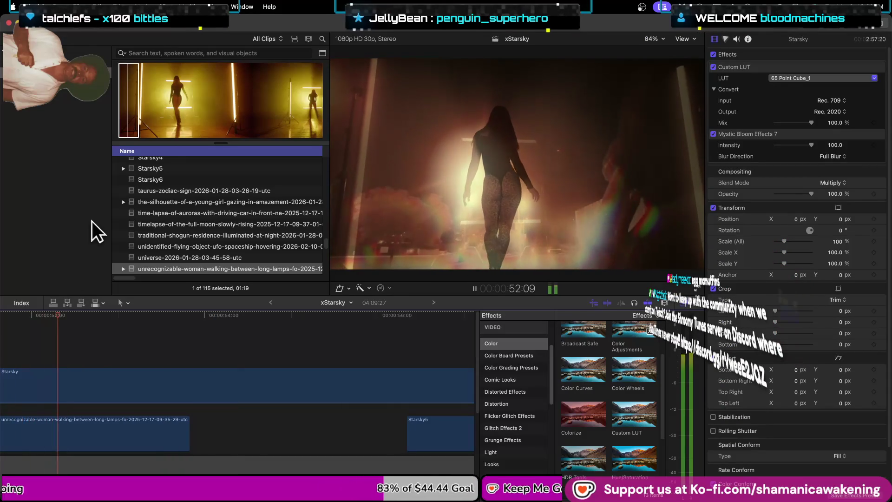
pyautogui.press('space')
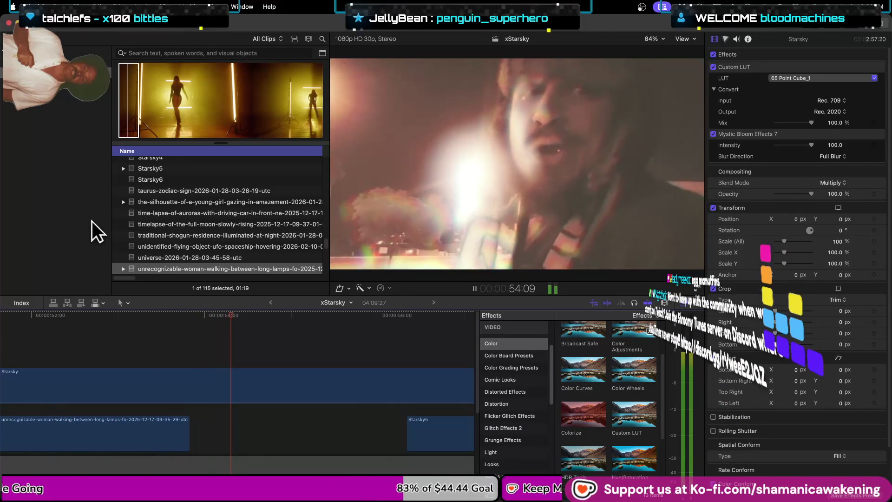
pyautogui.press('space')
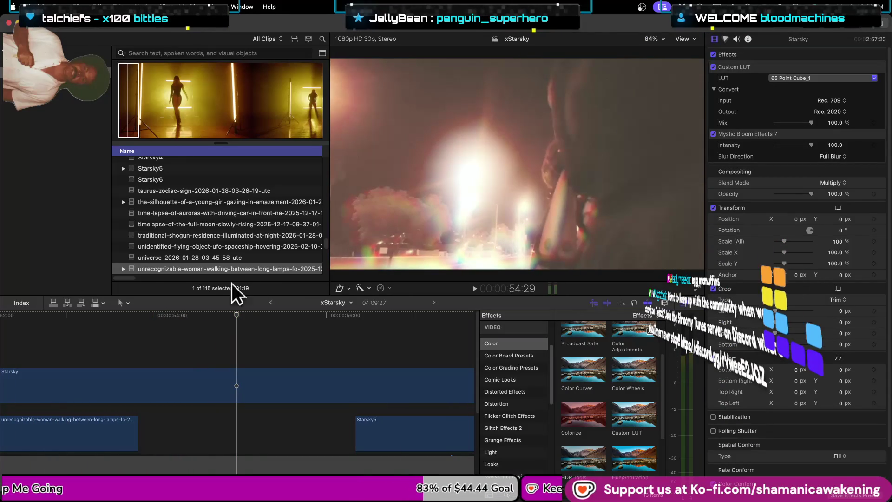
# - Play through from the full-moon clip, then preview the original woman-walking source clip
pyautogui.scroll(-2, 218, 345)
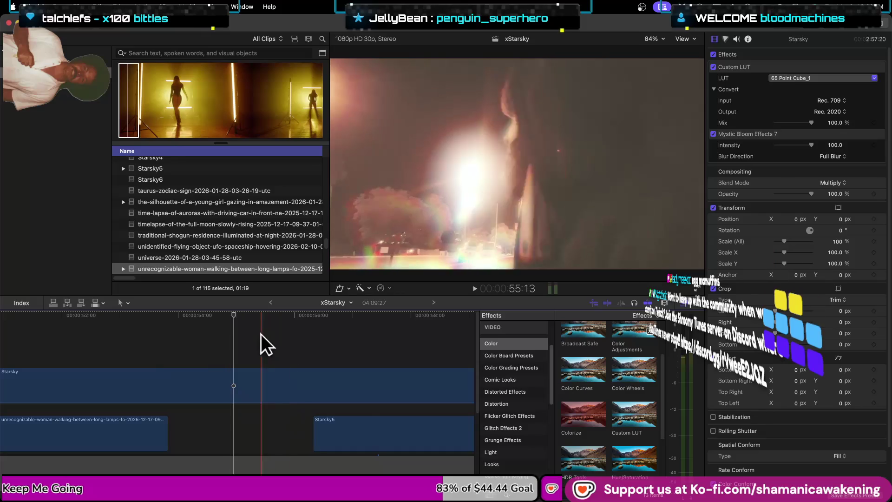
pyautogui.hscroll(-6, 237, 390)
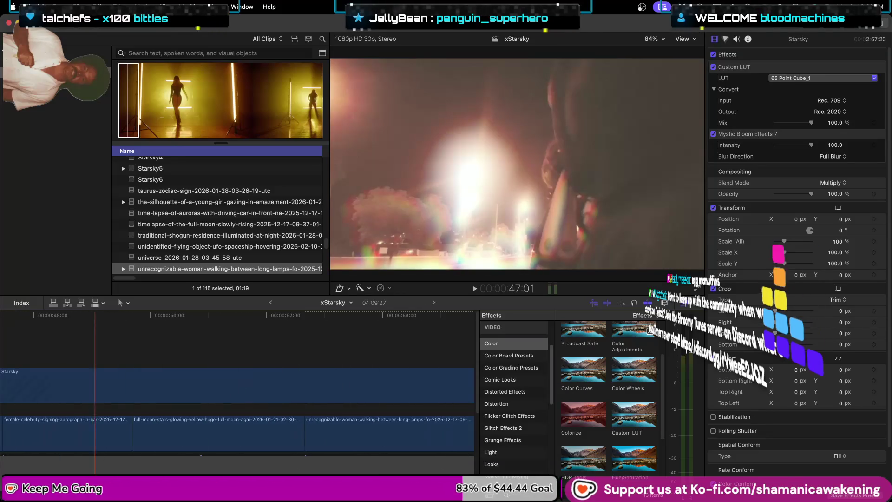
pyautogui.click(123, 337)
pyautogui.press('space')
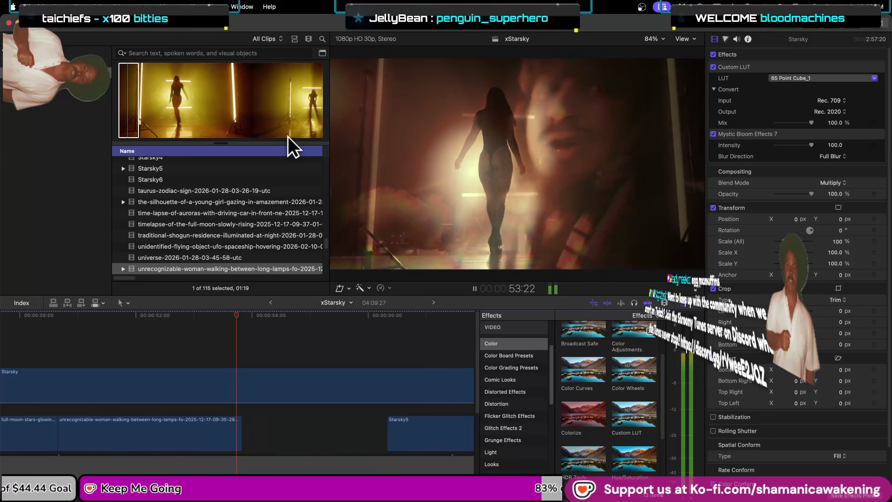
pyautogui.click(286, 132)
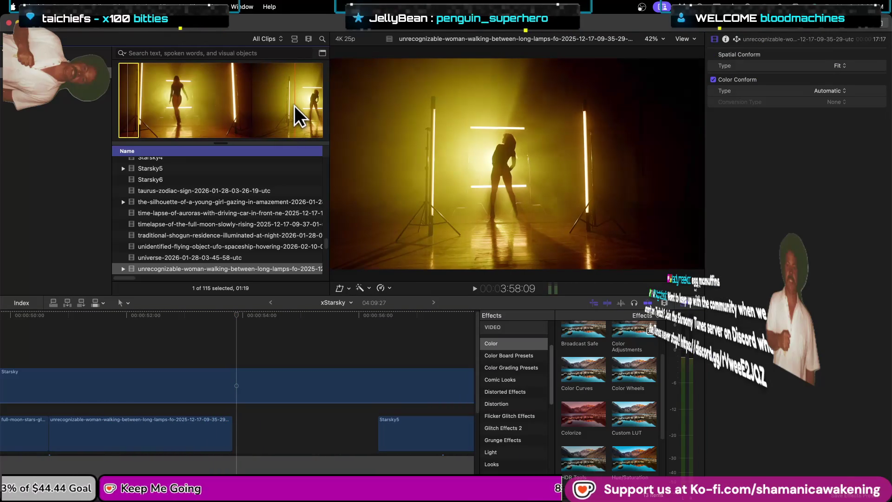
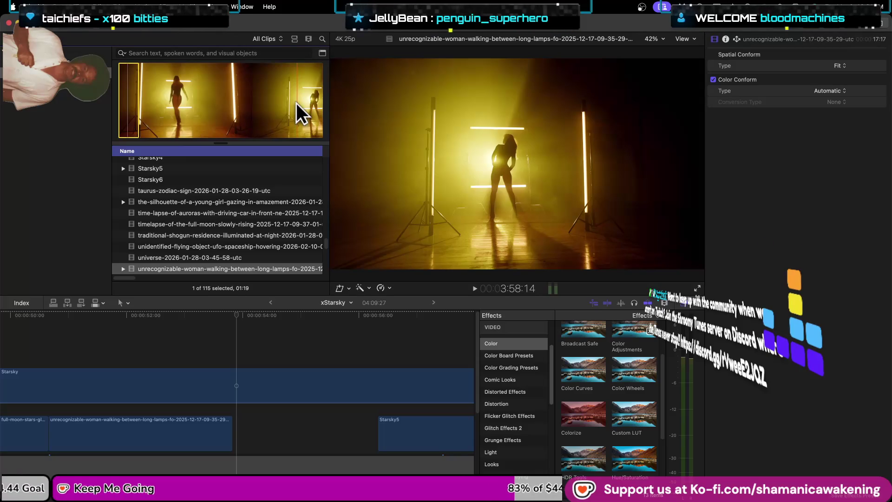
# - Review the edits before Starsky5 with playback, then trim about four seconds off its start
pyautogui.press('Up')
pyautogui.press('Up')
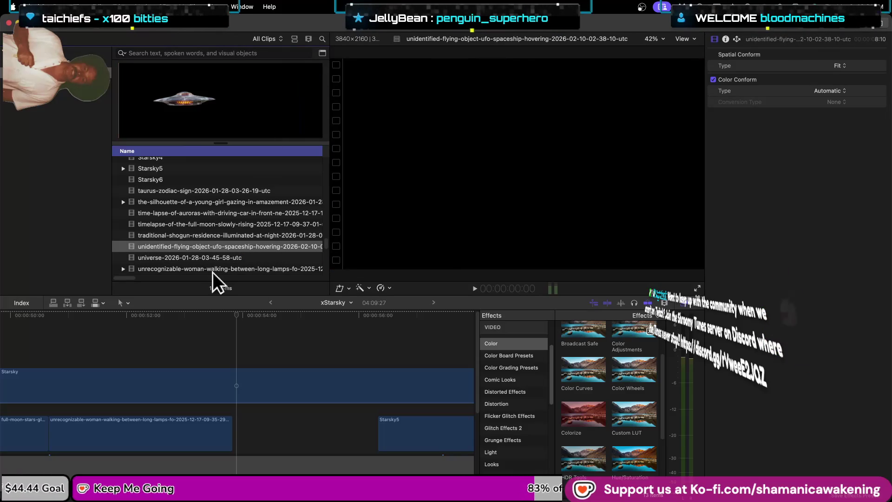
pyautogui.click(247, 341)
pyautogui.click(61, 343)
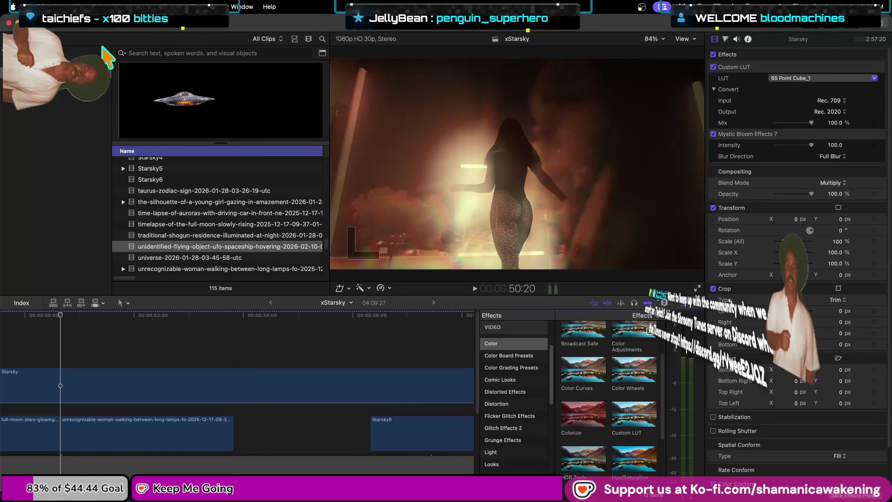
pyautogui.press('Up')
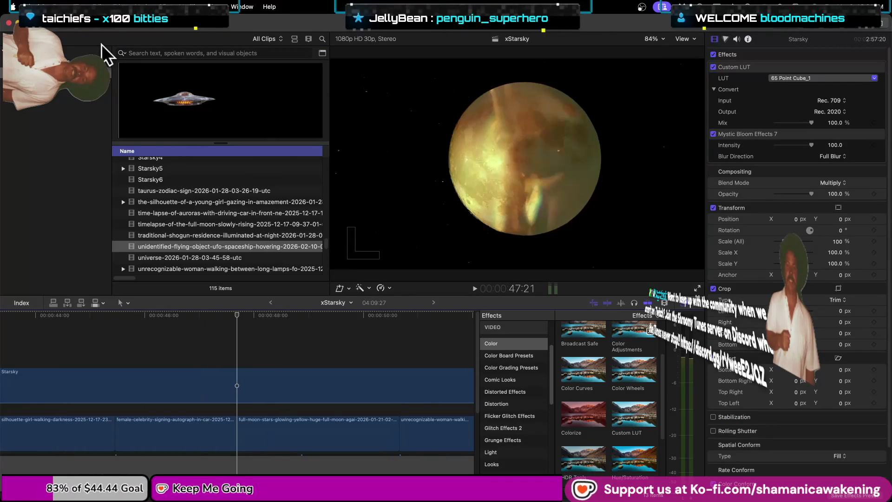
pyautogui.press('Up')
pyautogui.press('space')
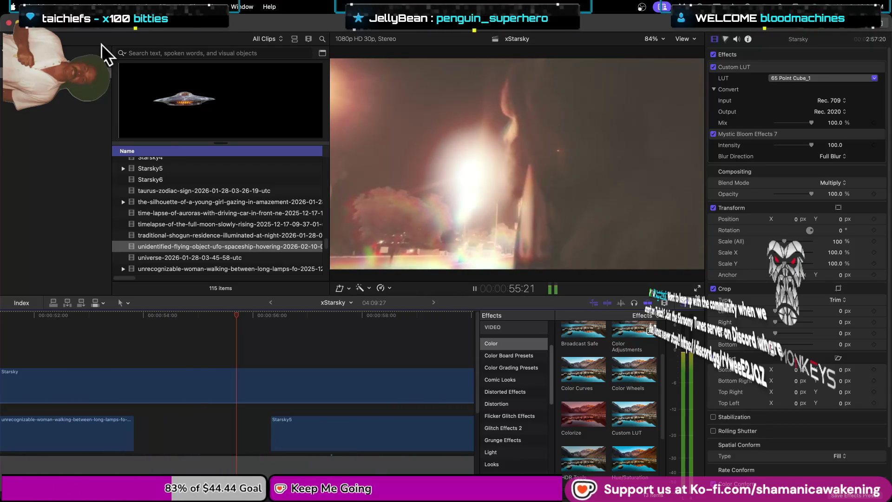
pyautogui.press('space')
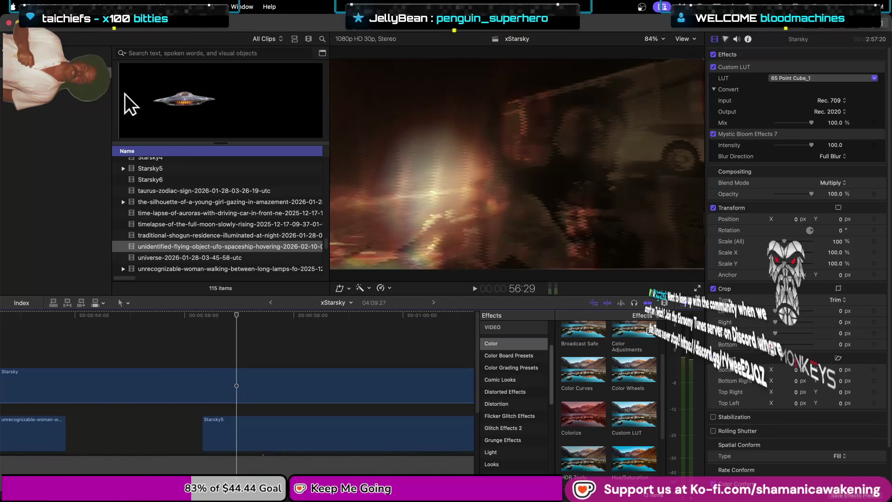
pyautogui.press('super+minus')
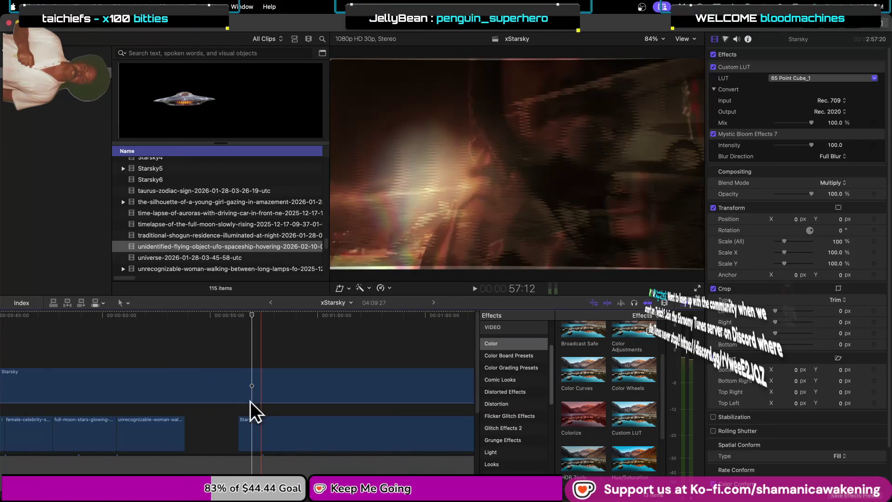
pyautogui.moveTo(242, 437); pyautogui.dragTo(326, 437)
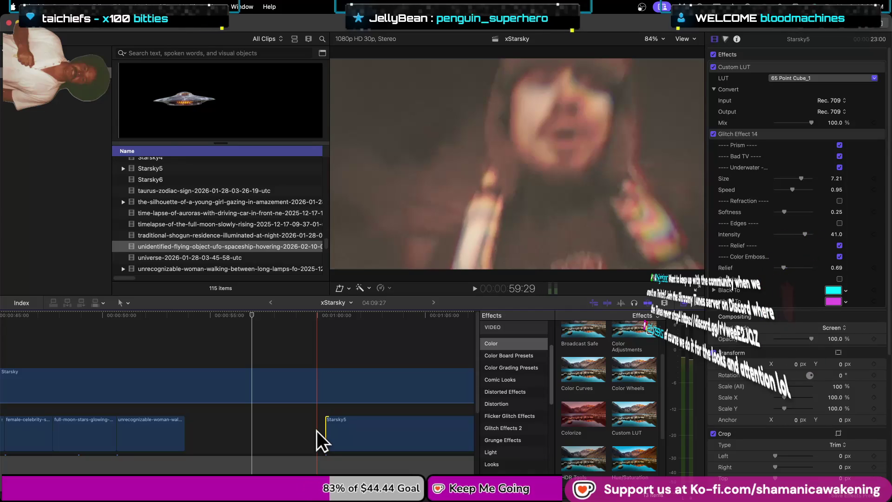
pyautogui.press('Up')
pyautogui.press('Up')
pyautogui.press('Up')
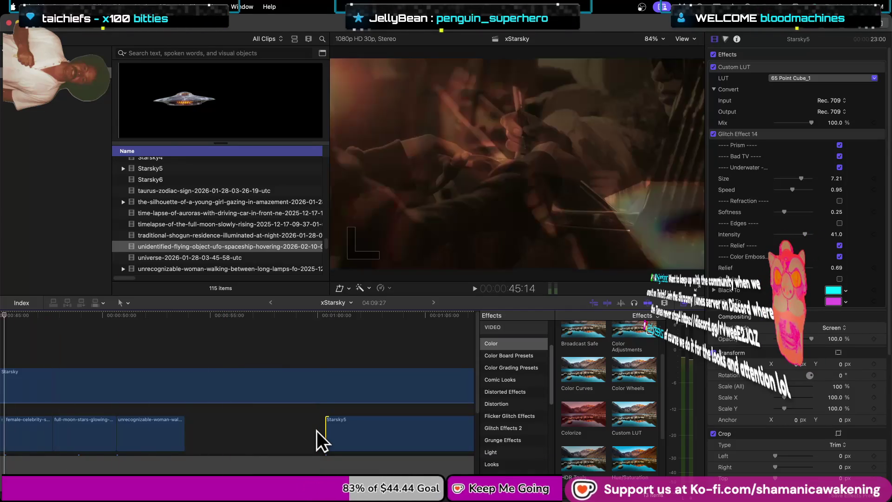
pyautogui.press('Up')
pyautogui.press('Up')
pyautogui.press('Up')
pyautogui.press('Up')
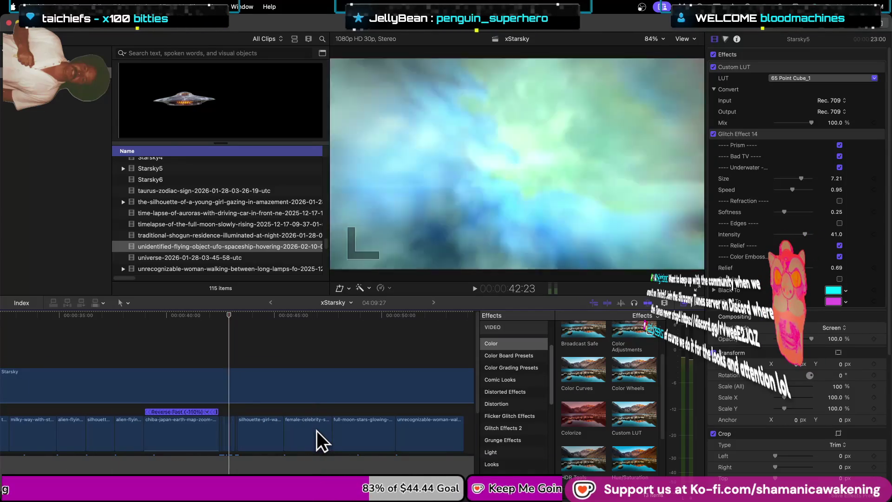
pyautogui.press('Up')
pyautogui.press('Up')
pyautogui.press('Up')
pyautogui.press('Up')
pyautogui.press('Up')
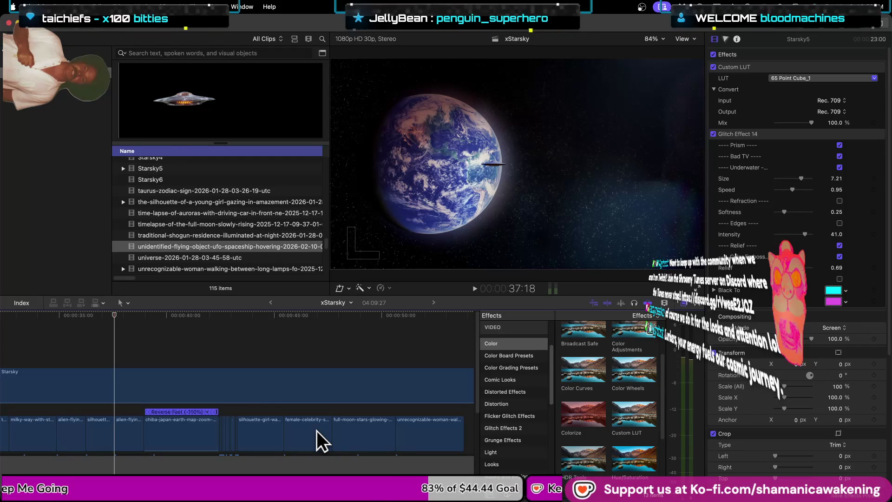
pyautogui.press('space')
pyautogui.press('space')
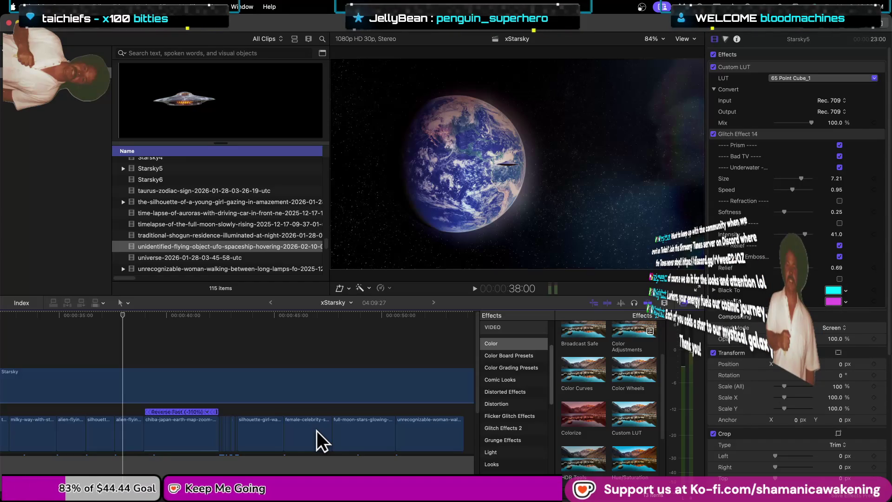
pyautogui.press('Up')
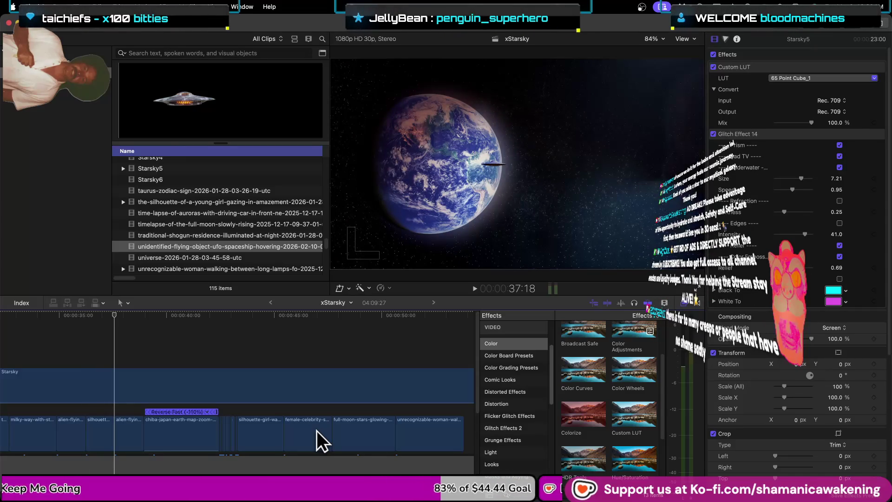
pyautogui.press('Up')
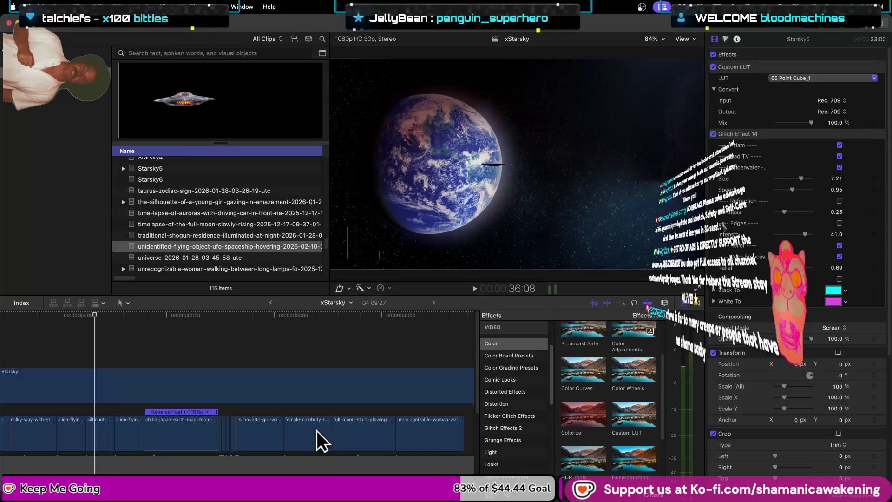
pyautogui.press('Up')
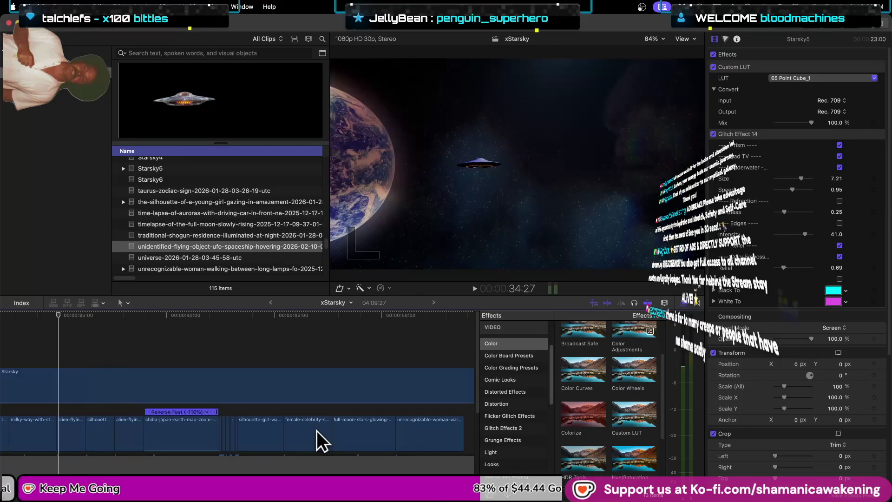
pyautogui.press('Down')
pyautogui.press('Up')
pyautogui.press('Down')
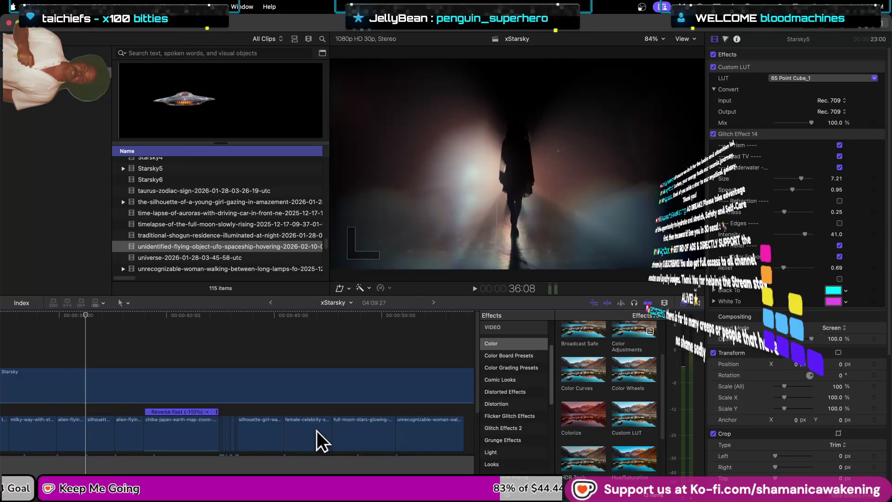
pyautogui.press('Down')
pyautogui.press('Down')
pyautogui.press('Down')
pyautogui.press('Up')
pyautogui.press('Down')
pyautogui.press('Up')
pyautogui.press('Down')
pyautogui.press('Down')
pyautogui.press('Up')
pyautogui.press('Down')
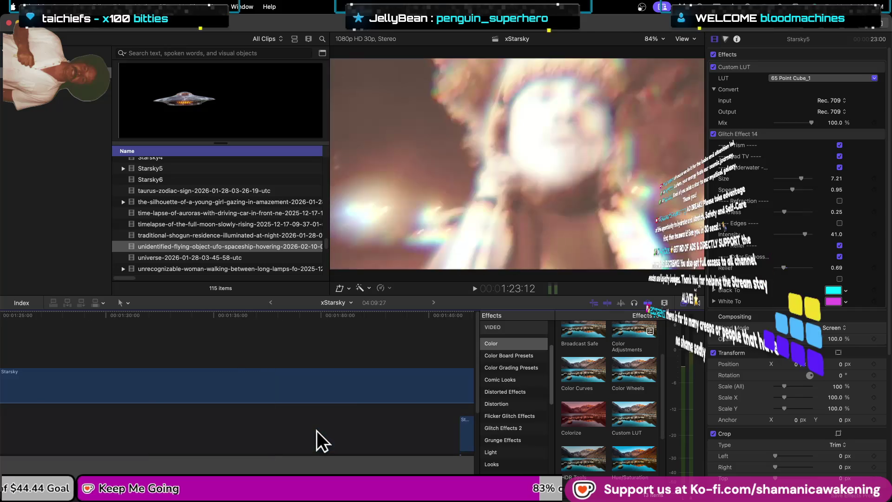
pyautogui.press('Up')
pyautogui.press('Down')
pyautogui.press('Up')
pyautogui.press('Up')
pyautogui.press('Up')
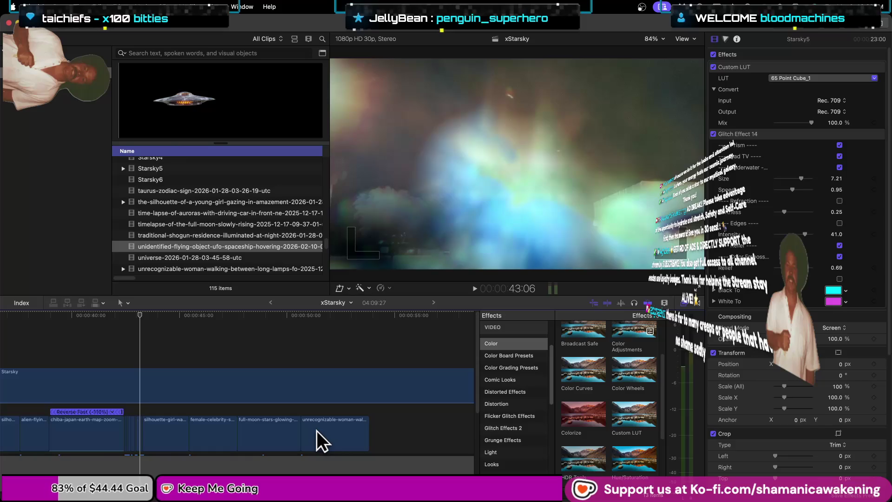
pyautogui.press('space')
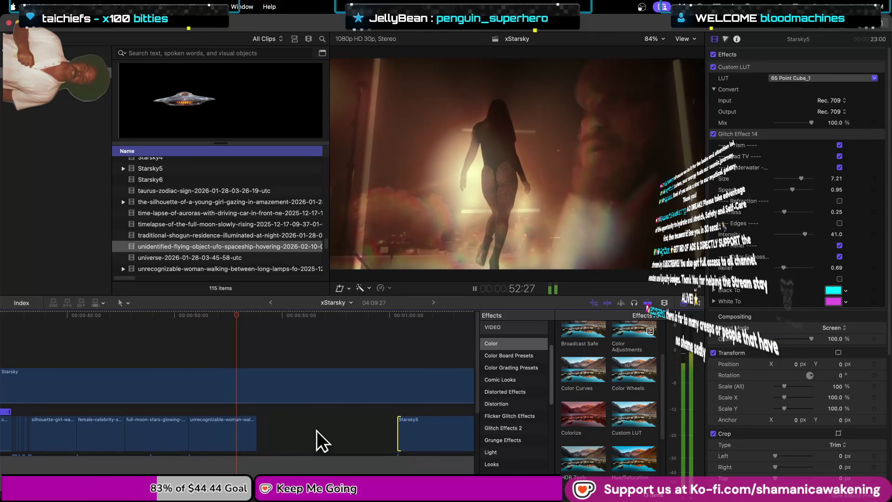
pyautogui.press('space')
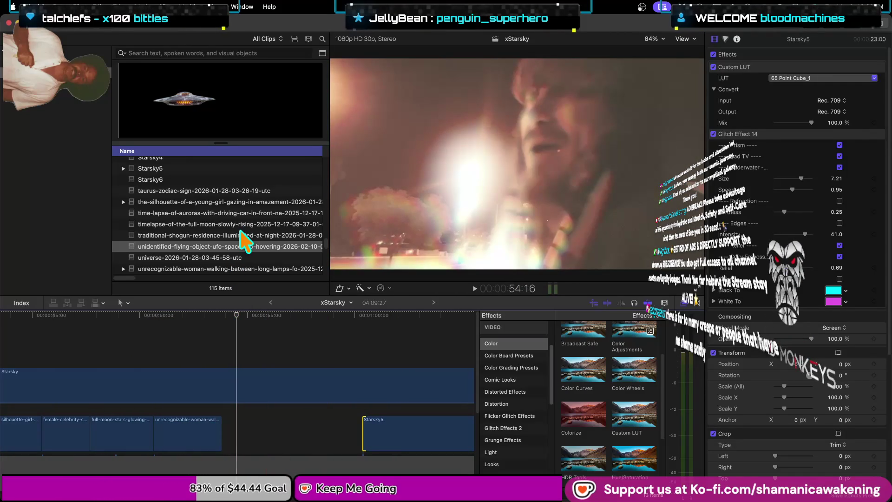
# - Browse the woman-walking, stars, Wakayama castle and fire-fan clips in the browser
pyautogui.scroll(-2, 238, 239)
pyautogui.click(241, 246)
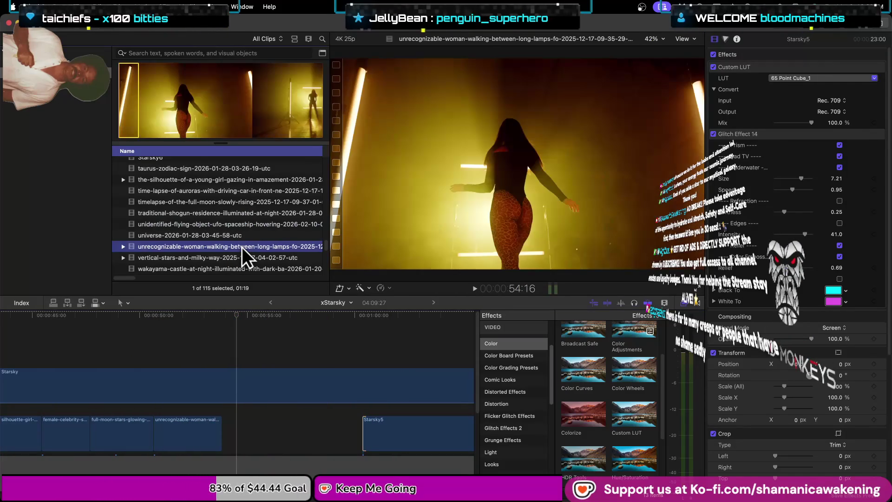
pyautogui.click(241, 257)
pyautogui.scroll(-2, 241, 258)
pyautogui.click(246, 252)
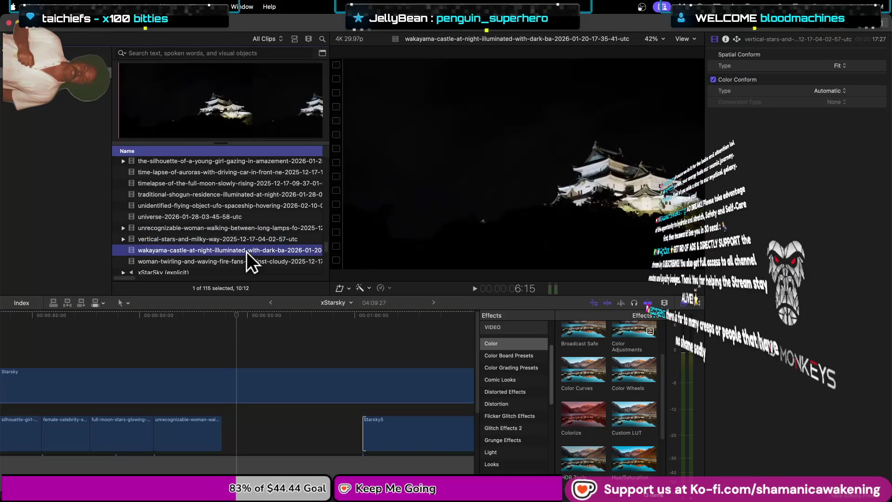
pyautogui.click(247, 257)
pyautogui.scroll(-2, 247, 257)
pyautogui.click(246, 258)
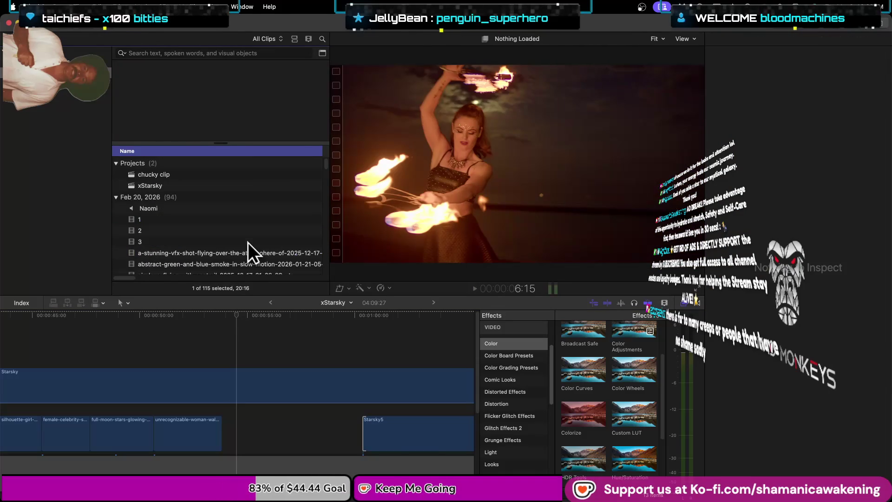
# - Skim clip 2's filmstrip, then load UFO clip 3 in the viewer and skim it
pyautogui.click(241, 227)
pyautogui.scroll(-2, 241, 225)
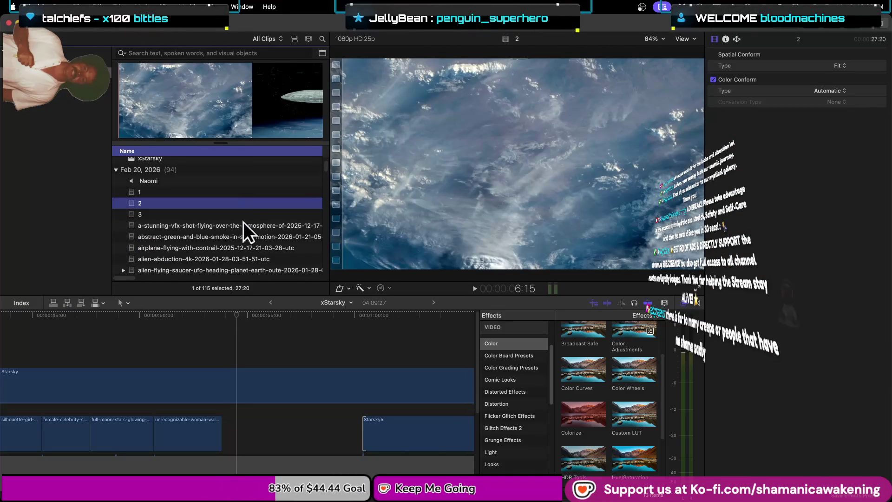
pyautogui.click(177, 117)
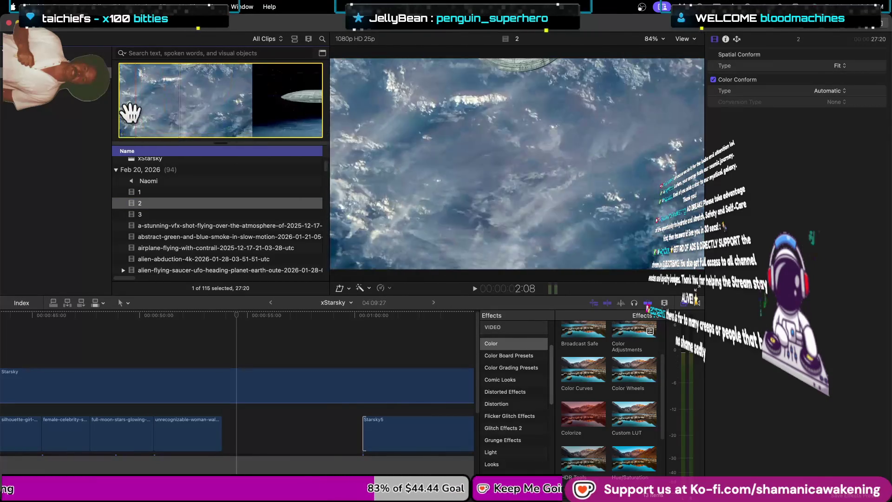
pyautogui.click(199, 214)
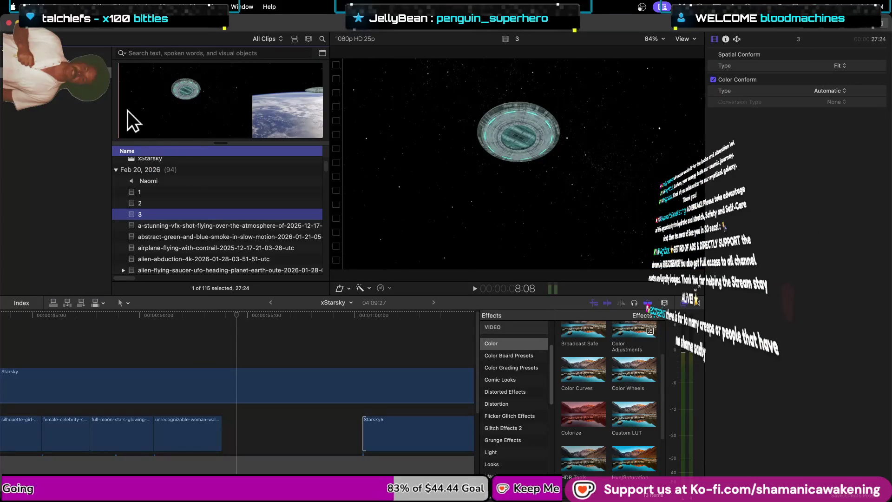
pyautogui.click(130, 110)
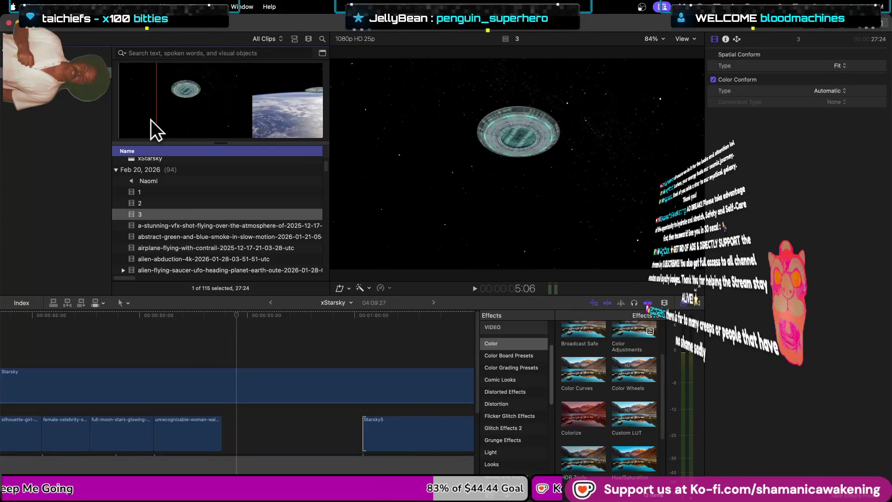
# - Edit a range of clip 3 into the timeline and adjust where it ends
pyautogui.moveTo(119, 116)
pyautogui.mouseDown()
pyautogui.moveTo(162, 120)
pyautogui.moveTo(225, 418)
pyautogui.mouseUp()
pyautogui.moveTo(362, 395); pyautogui.dragTo(235, 397)
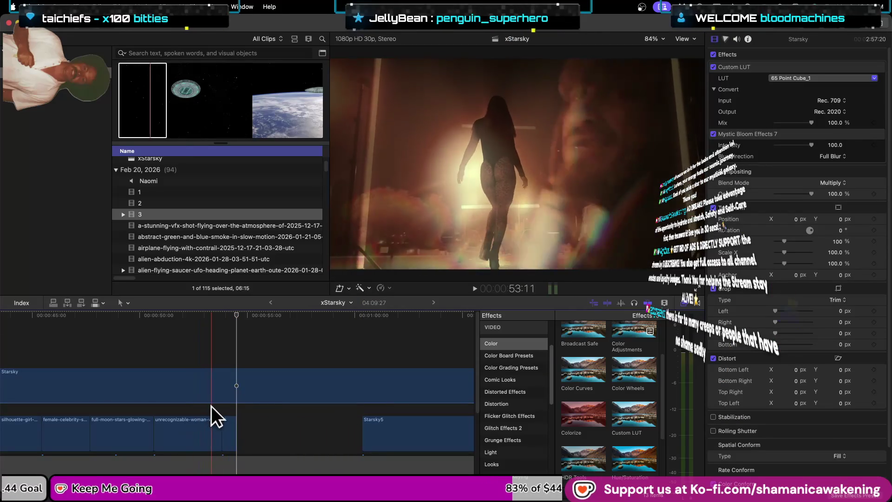
pyautogui.moveTo(235, 428); pyautogui.dragTo(255, 427)
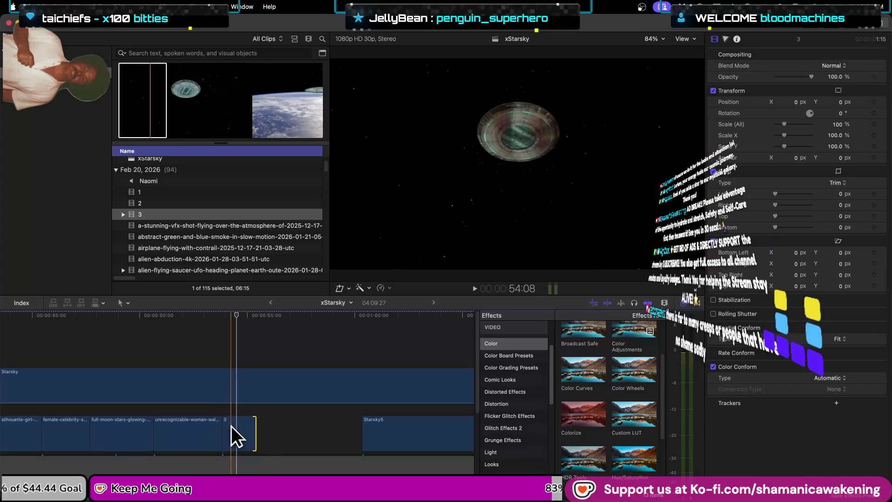
pyautogui.moveTo(251, 429); pyautogui.dragTo(266, 428)
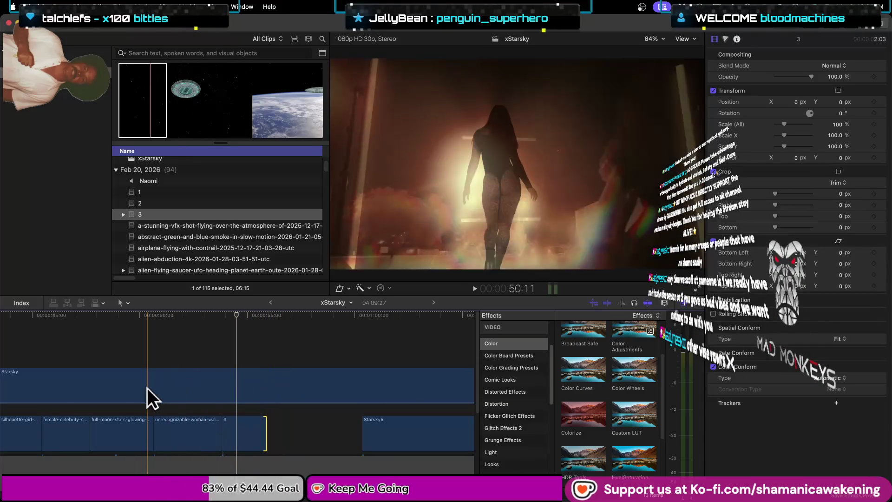
# - Apply the Custom LUT effect to timeline clip 3 and lengthen its end
pyautogui.click(243, 436)
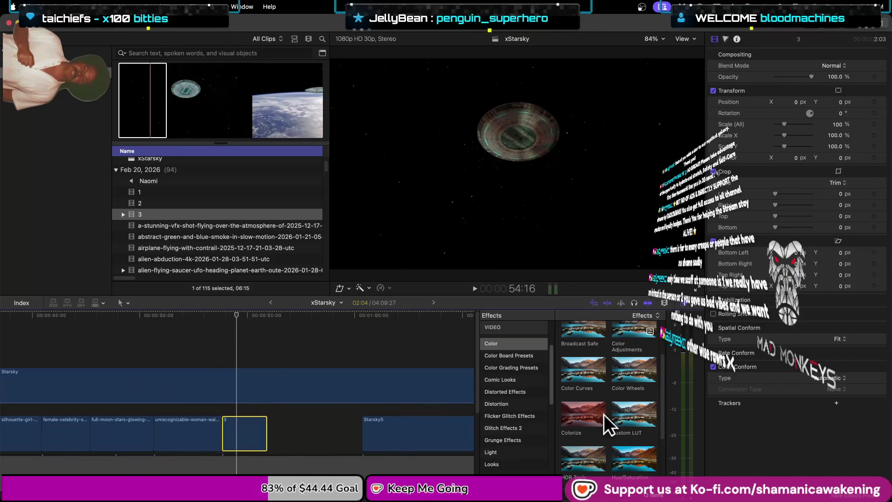
pyautogui.click(622, 414)
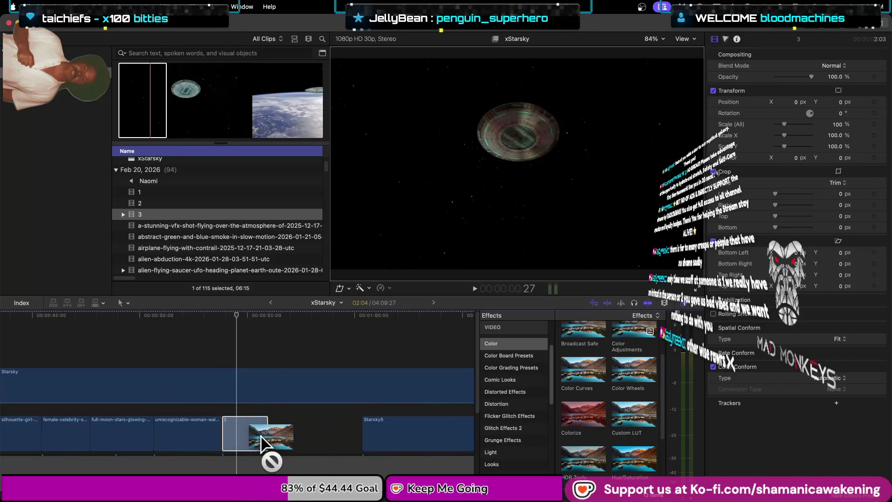
pyautogui.moveTo(602, 415); pyautogui.dragTo(242, 429)
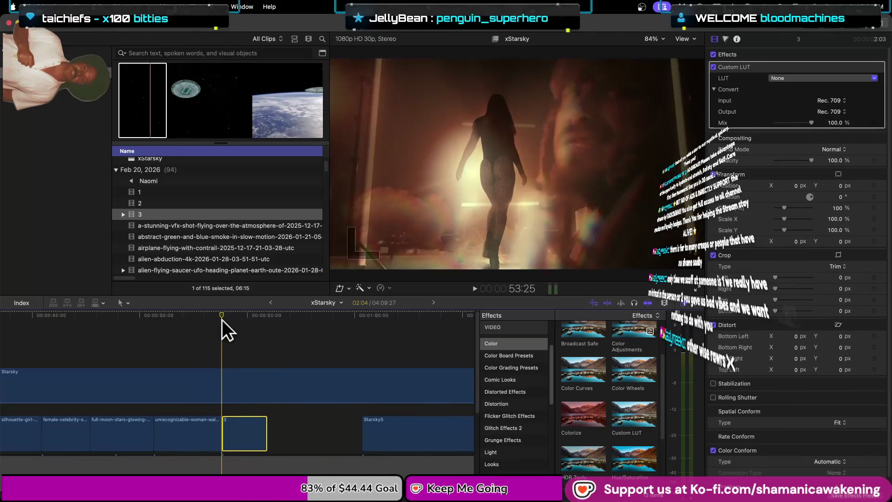
pyautogui.click(253, 333)
pyautogui.moveTo(267, 439); pyautogui.dragTo(297, 439)
pyautogui.click(263, 427)
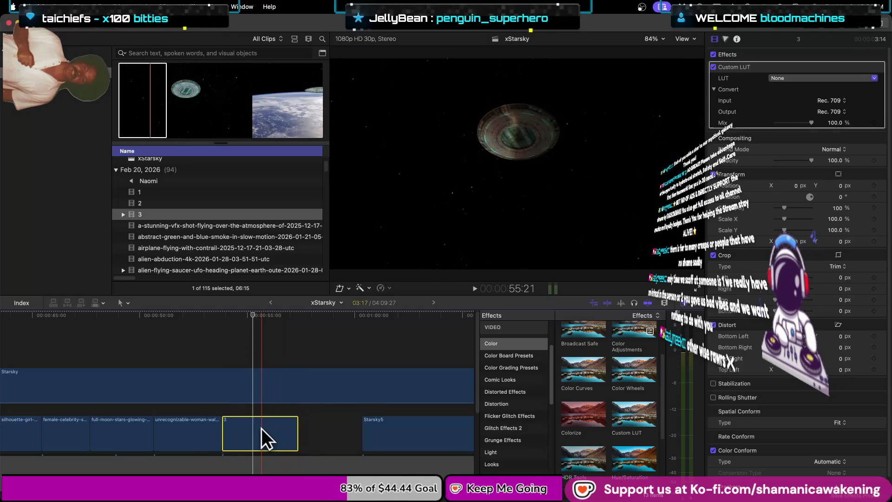
pyautogui.moveTo(252, 315); pyautogui.dragTo(134, 357)
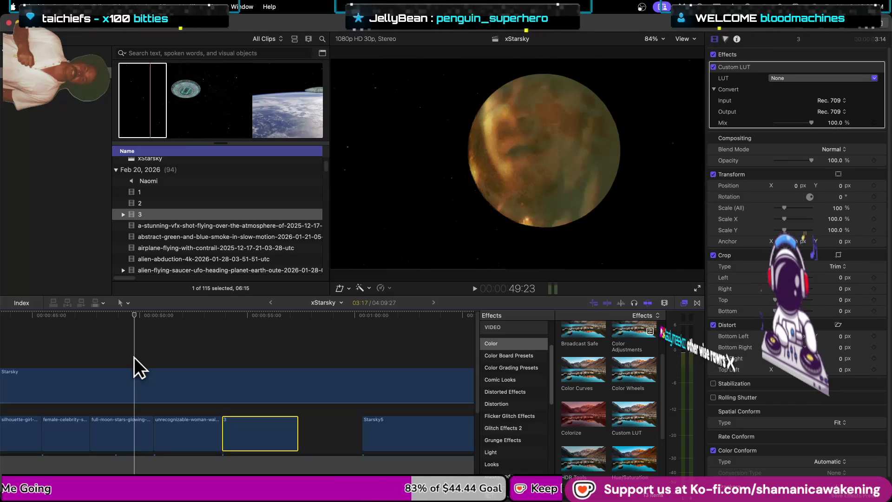
# - Play from the full-moon clip, shorten clip 3 from its start, and preview browser clip 2
pyautogui.press('Up')
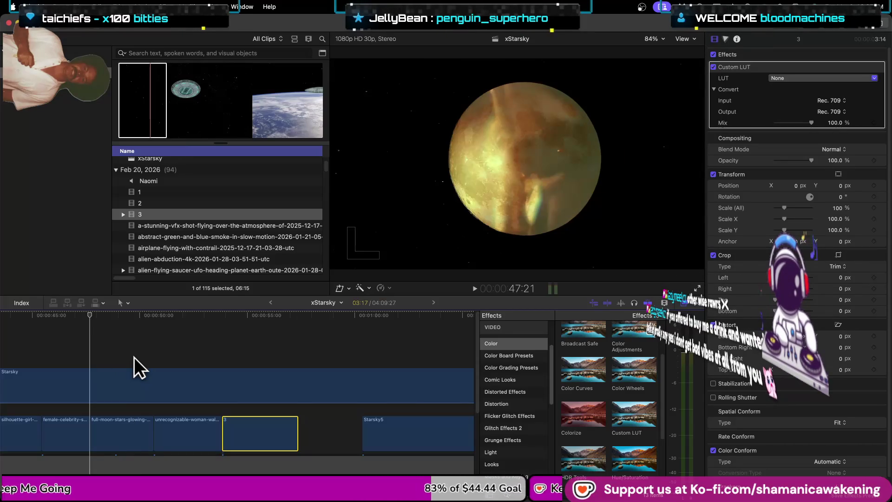
pyautogui.press('space')
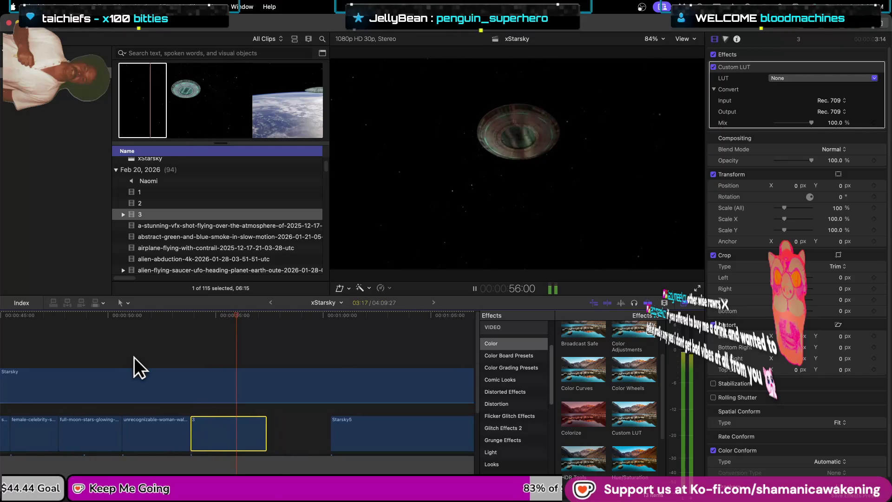
pyautogui.press('space')
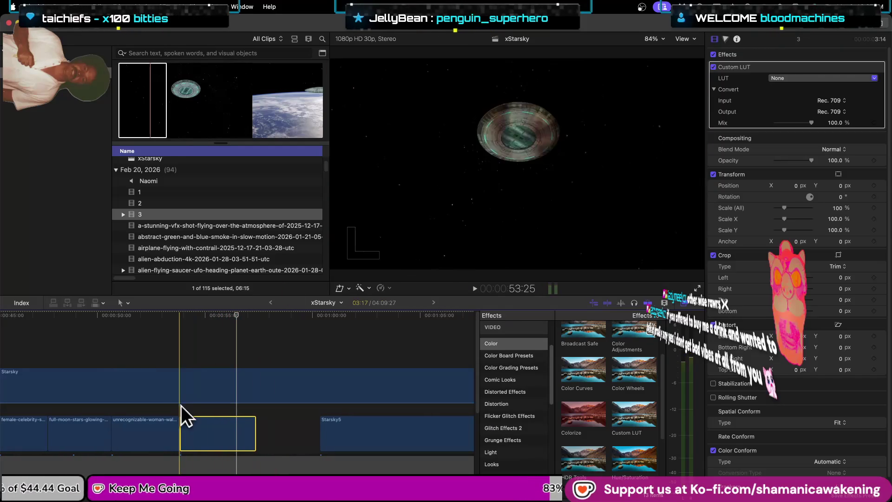
pyautogui.moveTo(181, 430); pyautogui.dragTo(238, 431)
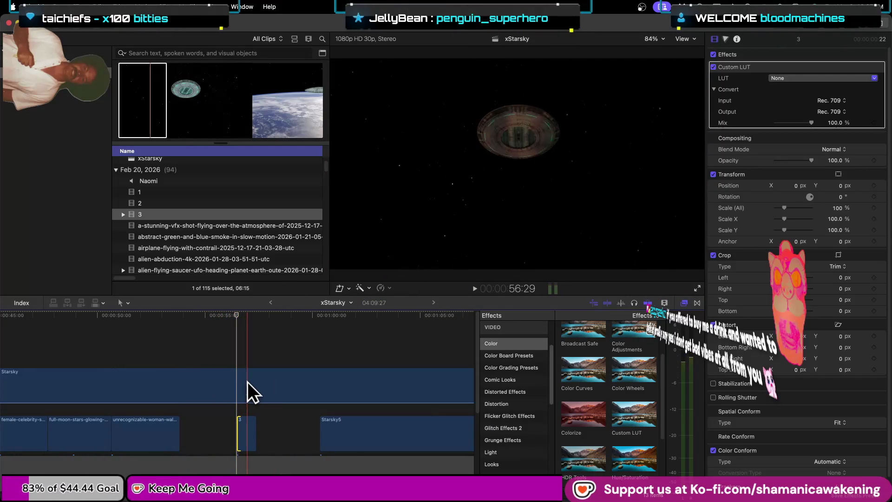
pyautogui.click(178, 203)
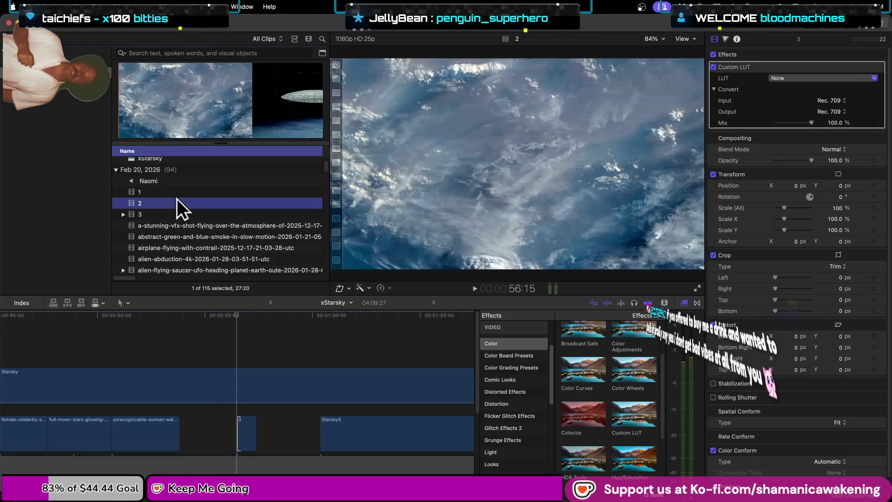
# - Mark the UFO-over-clouds range in clip 2 and add it to the storyline after clip 3
pyautogui.moveTo(237, 103); pyautogui.dragTo(325, 104)
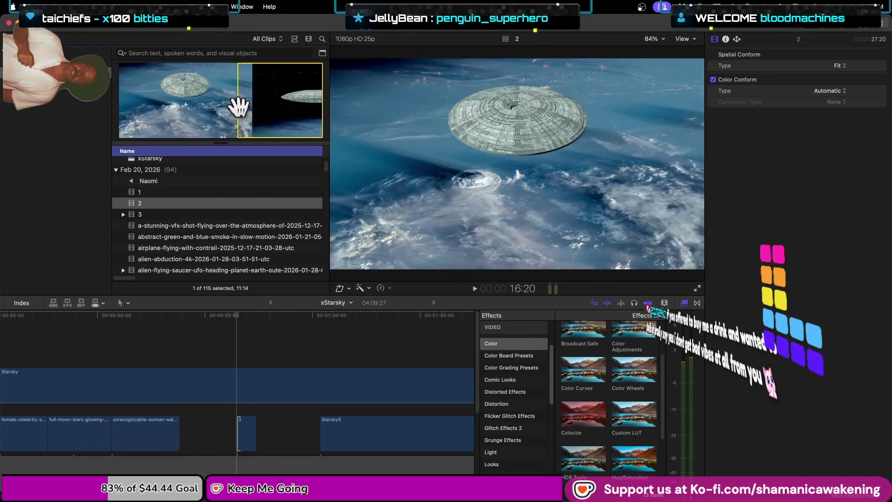
pyautogui.moveTo(237, 109); pyautogui.dragTo(185, 116)
pyautogui.moveTo(234, 100)
pyautogui.mouseDown()
pyautogui.moveTo(267, 399)
pyautogui.moveTo(266, 377)
pyautogui.mouseUp()
# - Trim clip 2's end down to a short length using the Trim tool
pyautogui.press('super+minus')
pyautogui.press('super+minus')
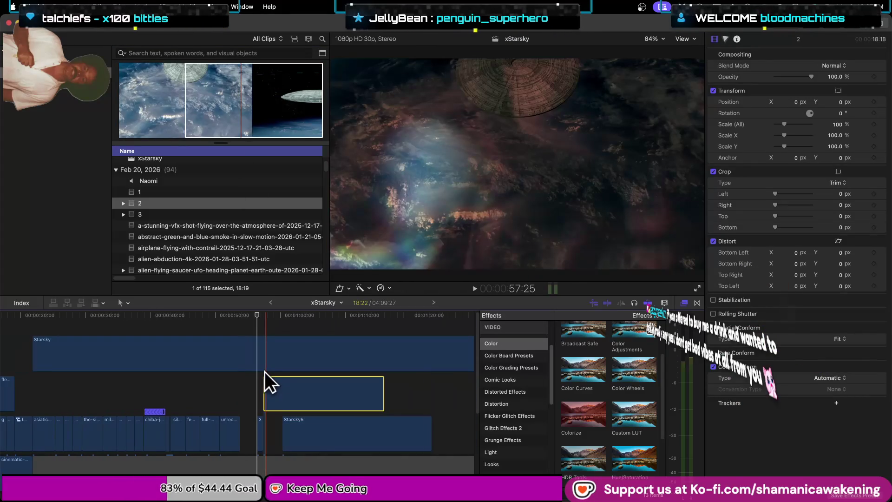
pyautogui.click(382, 398)
pyautogui.moveTo(382, 397); pyautogui.dragTo(280, 407)
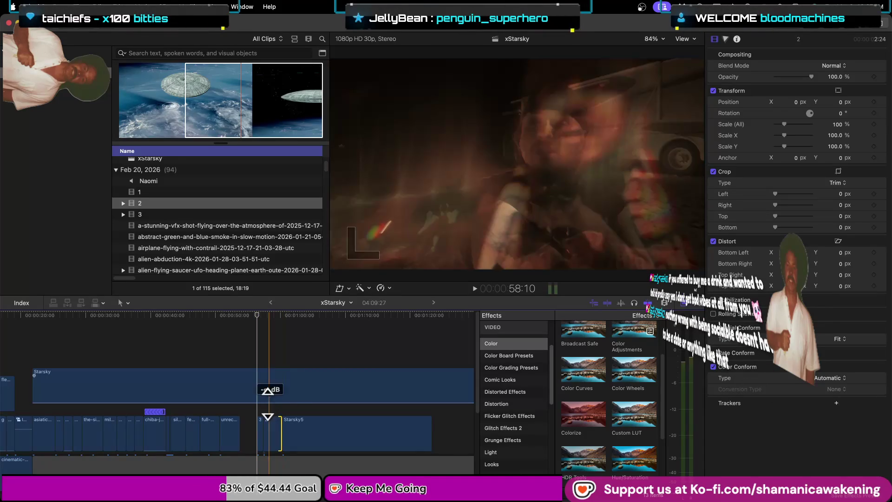
pyautogui.press('super+equal')
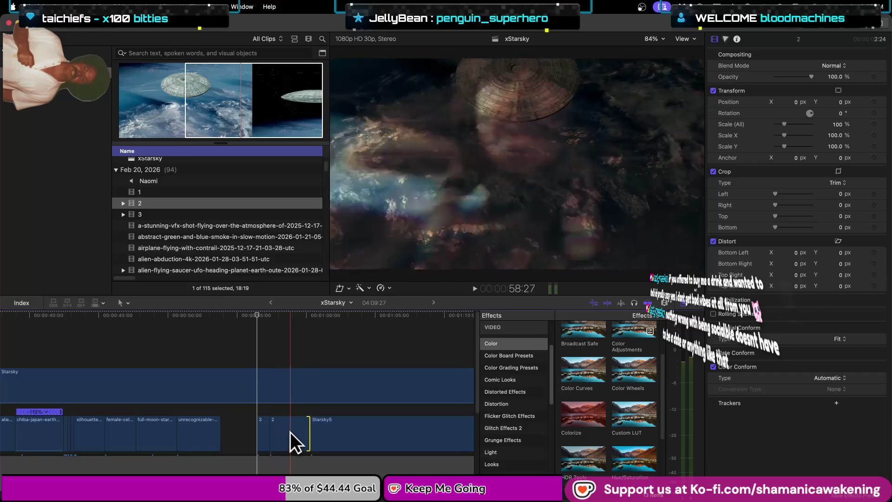
pyautogui.press('t')
pyautogui.moveTo(297, 430); pyautogui.dragTo(287, 428)
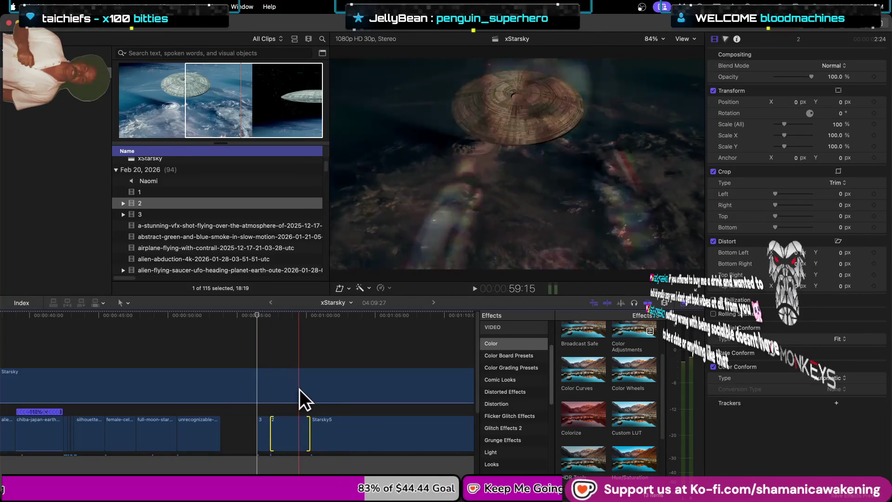
pyautogui.click(285, 420)
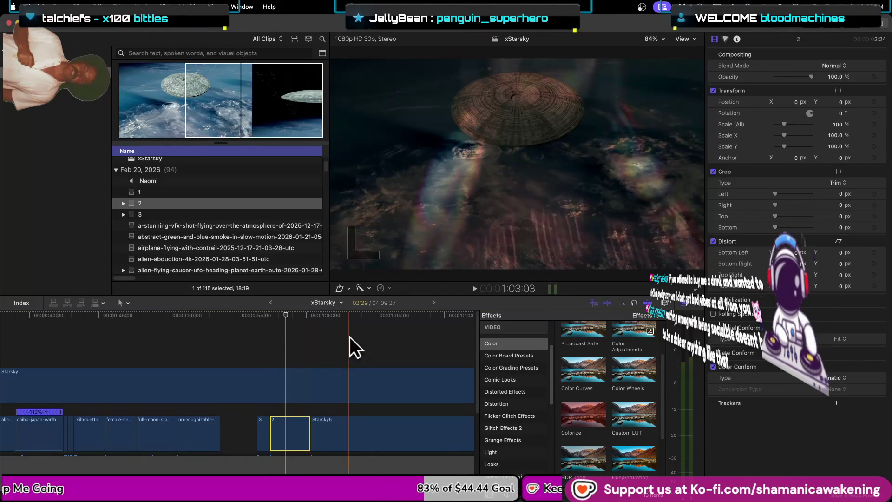
pyautogui.click(390, 288)
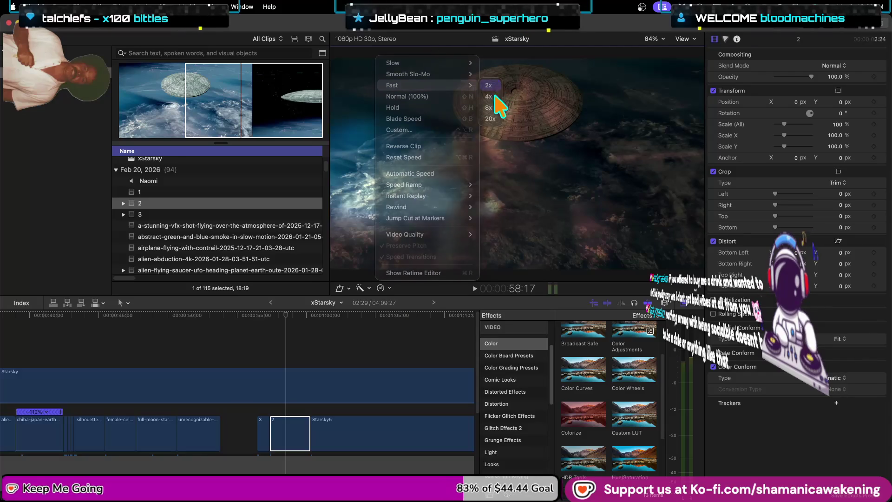
# - Speed clip 2 up to 2x and lengthen its end
pyautogui.click(488, 85)
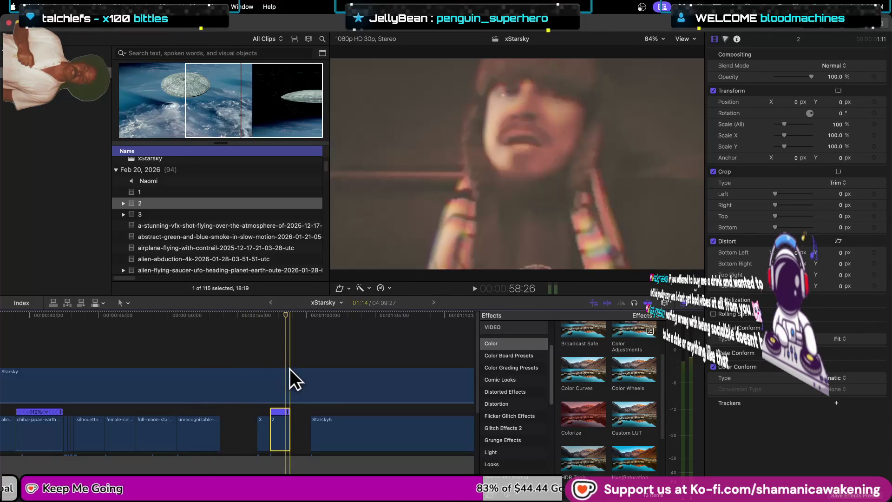
pyautogui.moveTo(290, 427); pyautogui.dragTo(309, 425)
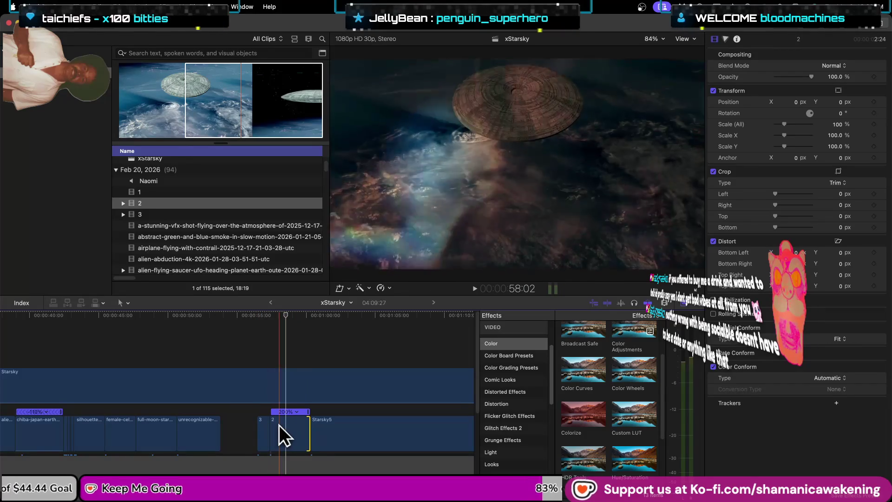
pyautogui.click(288, 425)
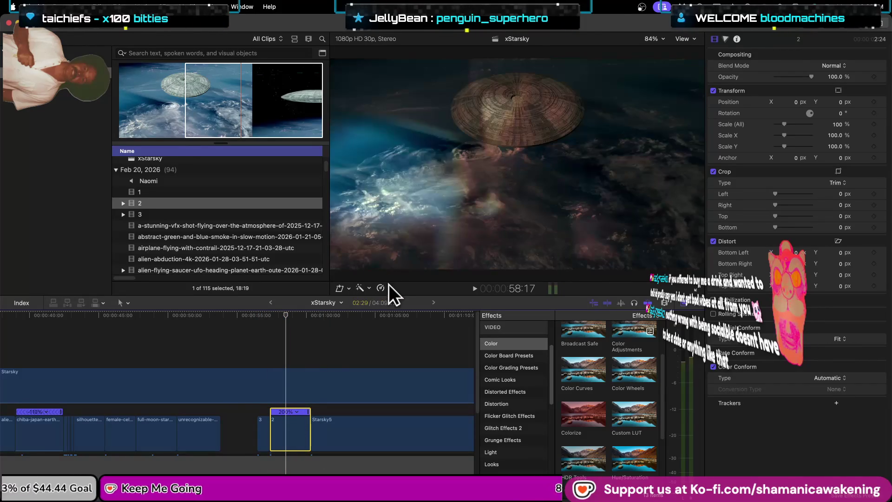
# - Reverse clip 2 at -4x speed, stretch it up to Starsky5, and play it back
pyautogui.click(385, 287)
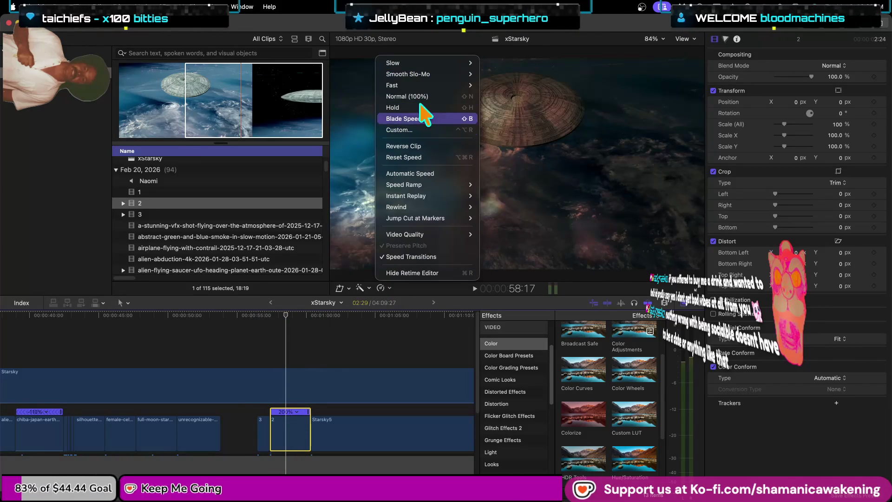
pyautogui.click(433, 145)
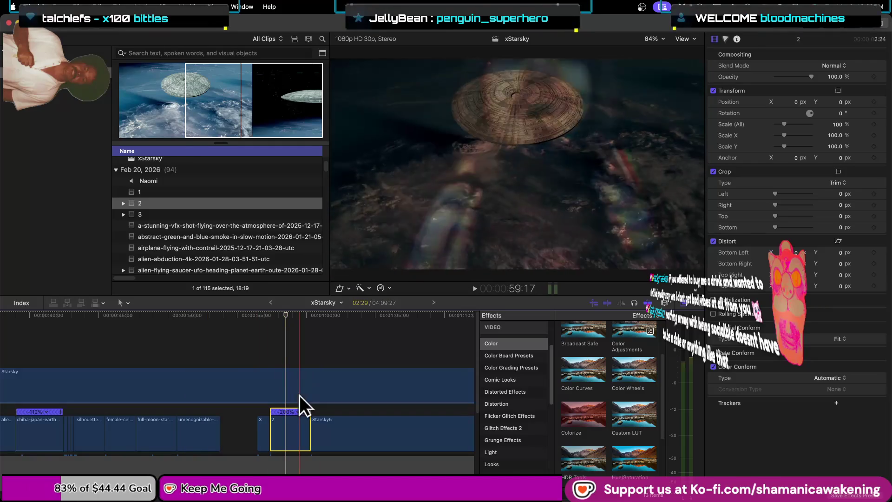
pyautogui.click(298, 412)
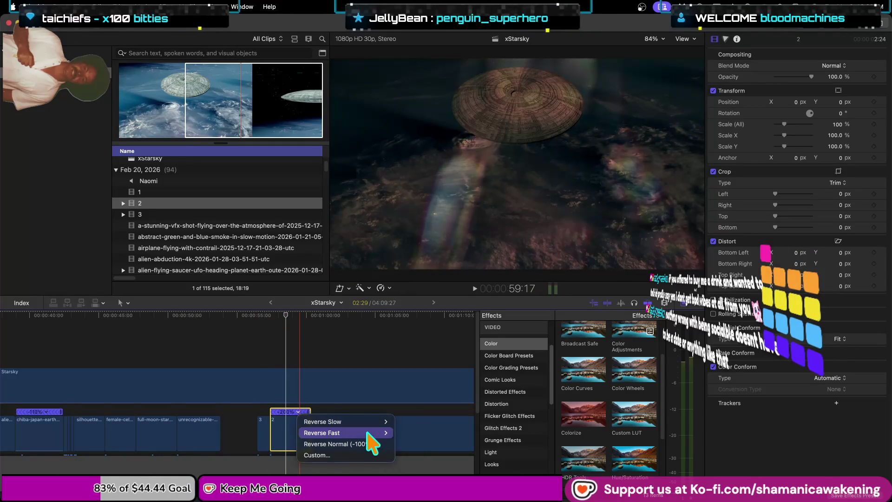
pyautogui.moveTo(372, 433)
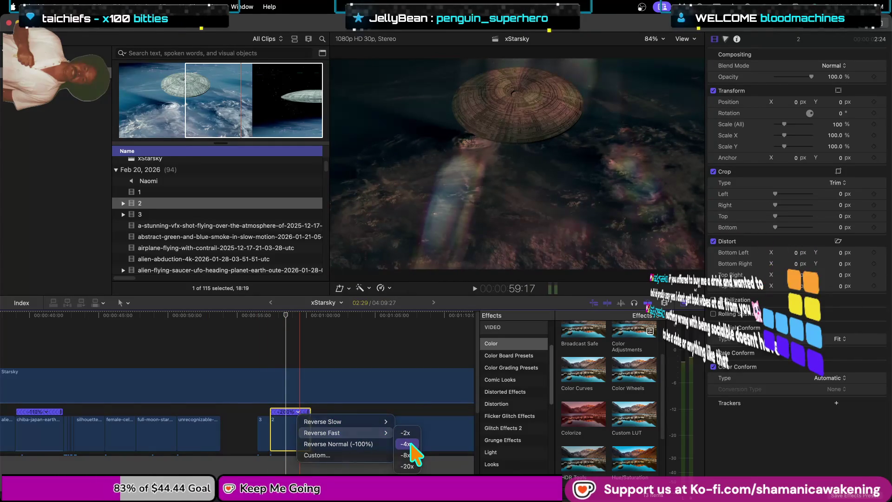
pyautogui.click(411, 444)
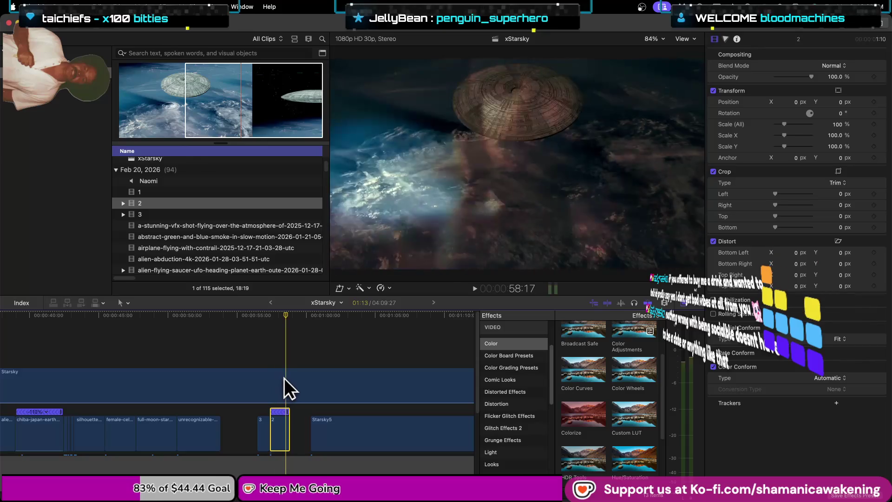
pyautogui.moveTo(289, 432); pyautogui.dragTo(308, 432)
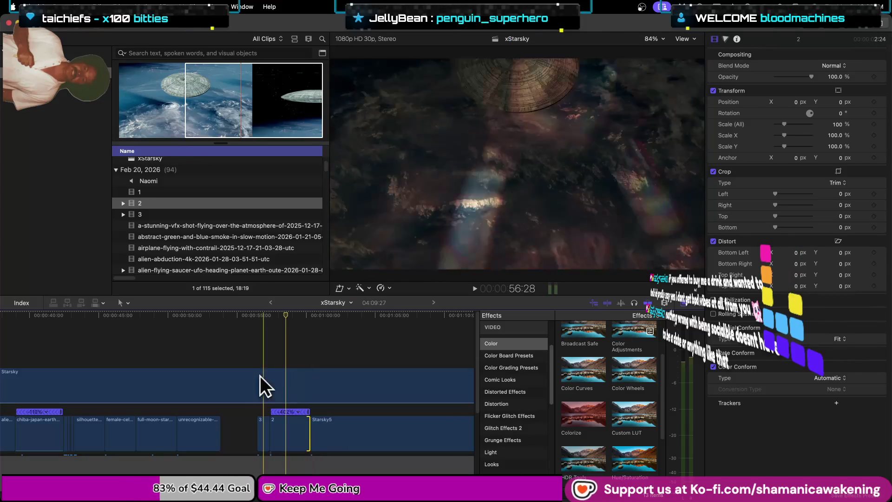
pyautogui.press('space')
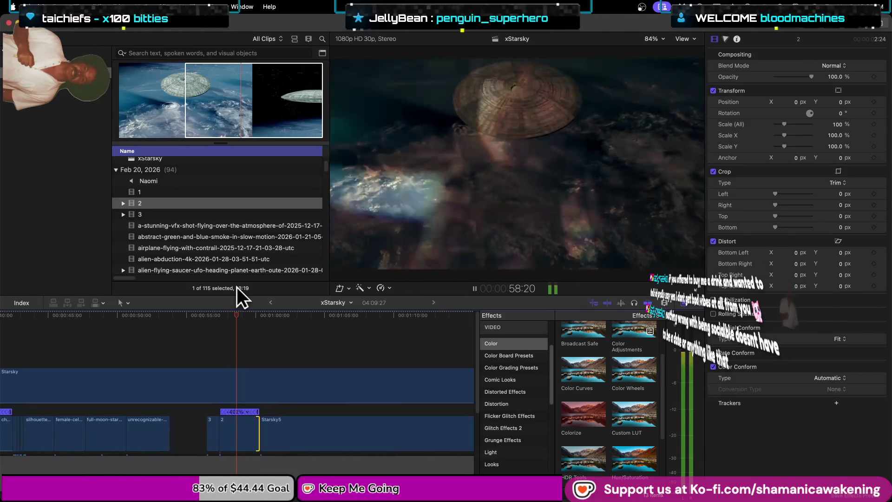
pyautogui.press('space')
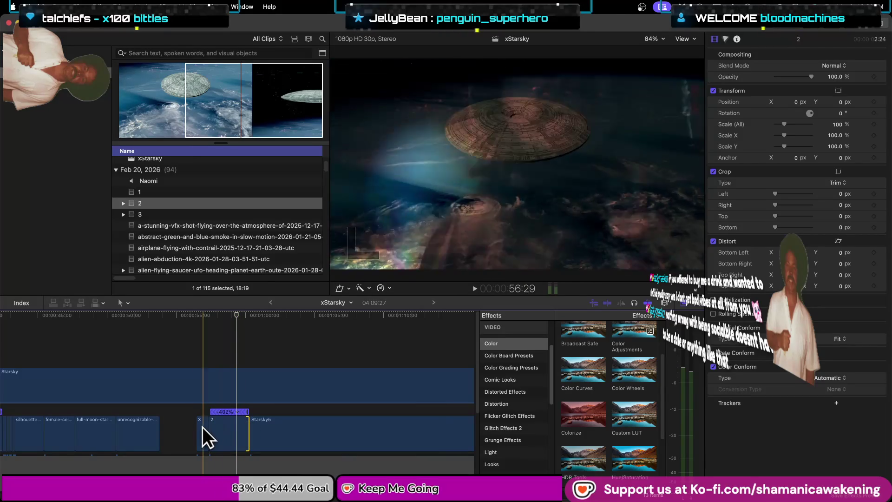
# - Delete clip 3 from the timeline and preview browser clips, selecting the flying-saucer-over-Earth clip
pyautogui.click(200, 427)
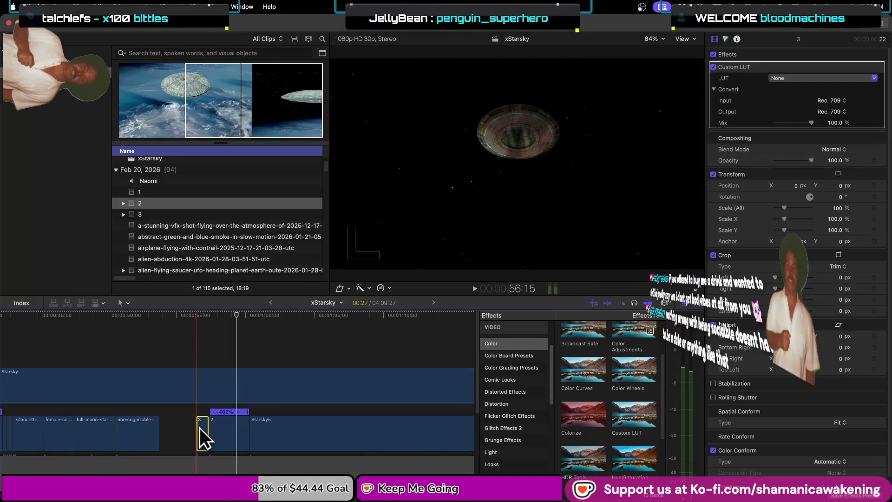
pyautogui.press('Delete')
pyautogui.click(146, 212)
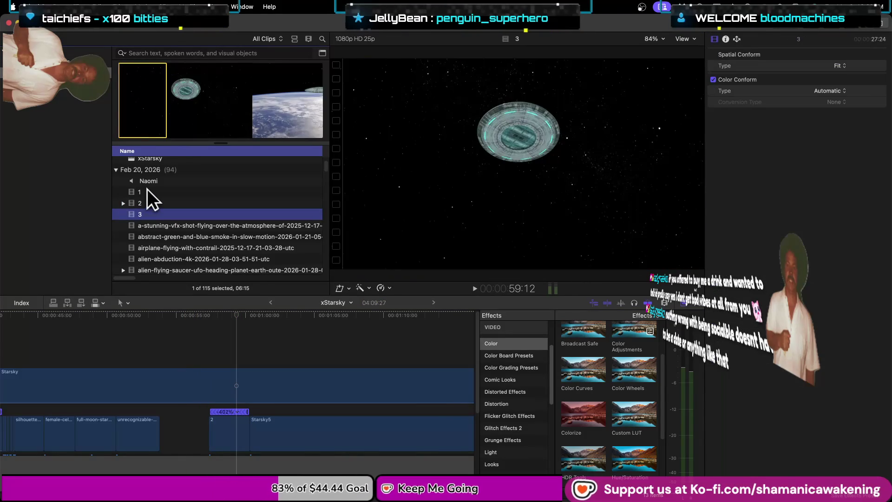
pyautogui.click(147, 190)
pyautogui.click(164, 245)
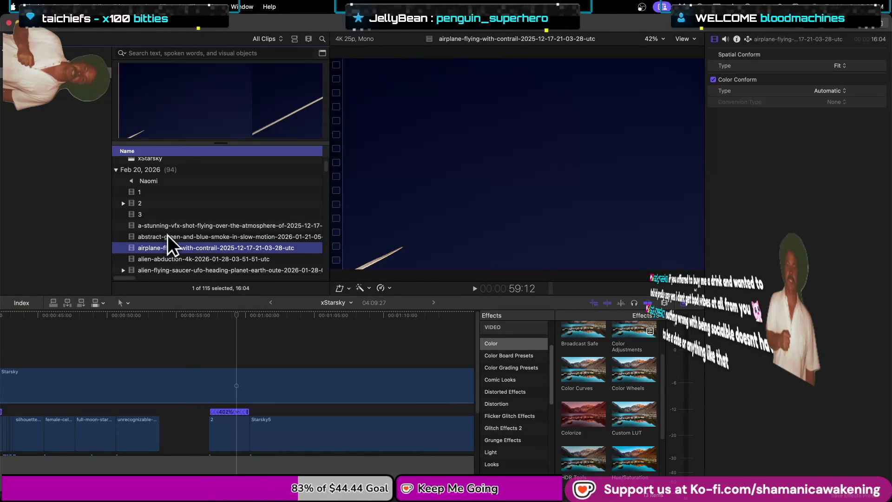
pyautogui.click(169, 232)
pyautogui.click(175, 272)
pyautogui.scroll(-1, 176, 263)
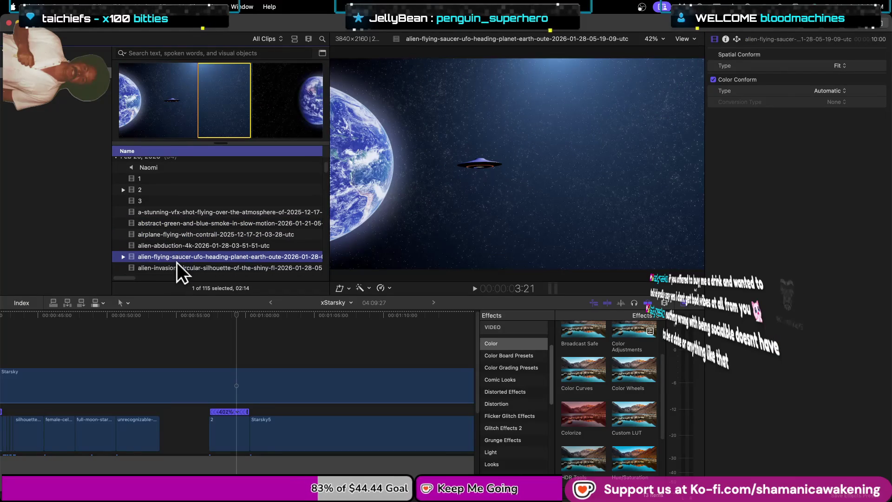
pyautogui.press('super+2')
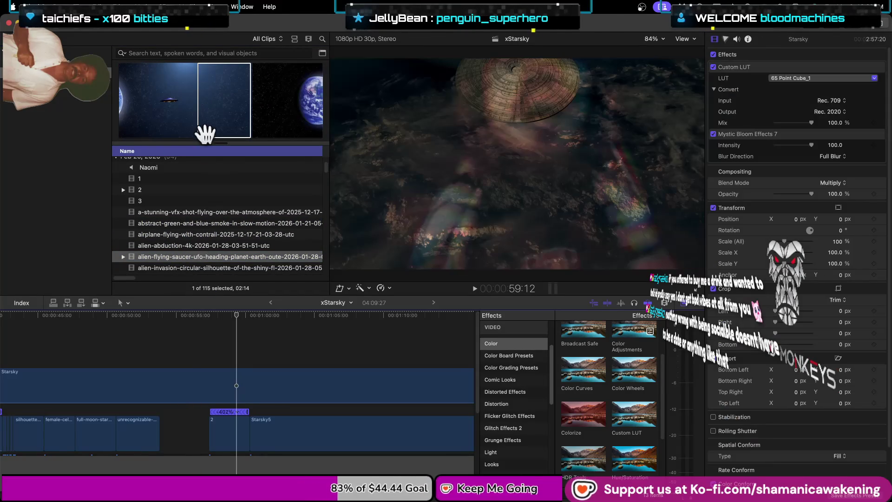
pyautogui.click(209, 117)
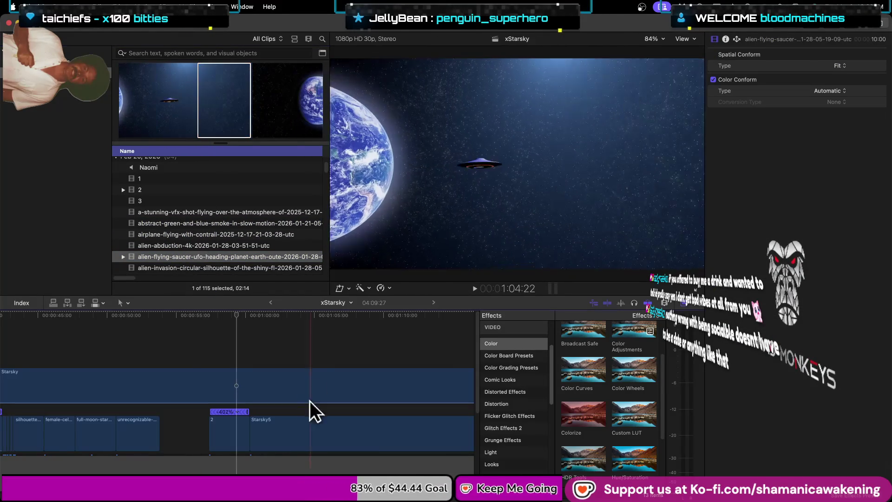
# - Delete the retimed clip 2 and mark a range of the flying-saucer clip
pyautogui.click(218, 437)
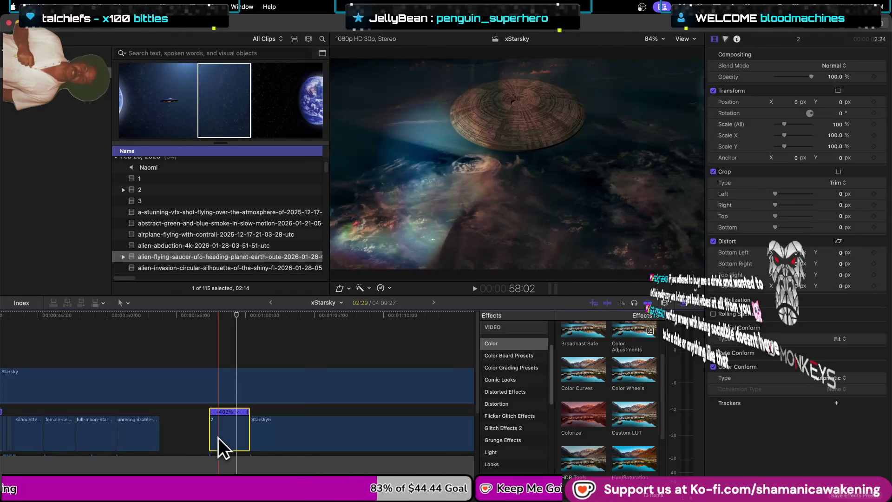
pyautogui.press('Delete')
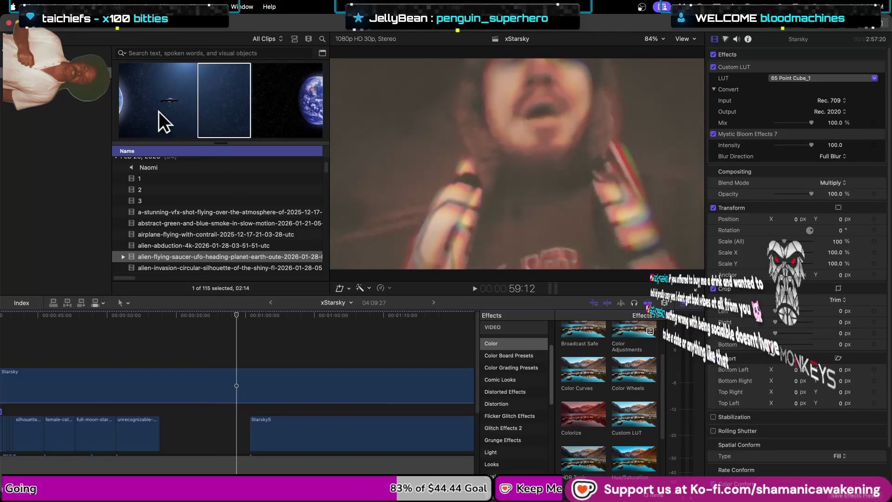
pyautogui.moveTo(209, 93)
pyautogui.mouseDown()
pyautogui.moveTo(125, 110)
pyautogui.moveTo(284, 103)
pyautogui.mouseUp()
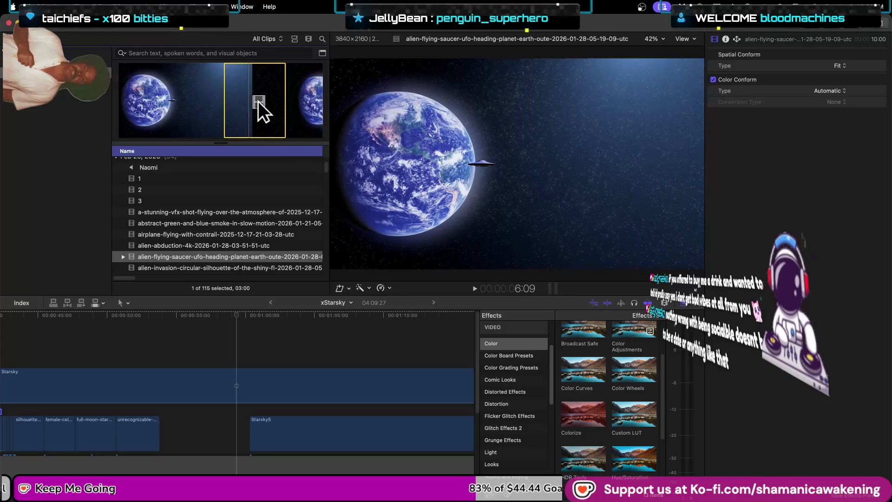
# - Adjust the saucer clip's marked range and drop it into the gap before Starsky5
pyautogui.moveTo(224, 103)
pyautogui.mouseDown()
pyautogui.moveTo(172, 114)
pyautogui.moveTo(231, 111)
pyautogui.mouseUp()
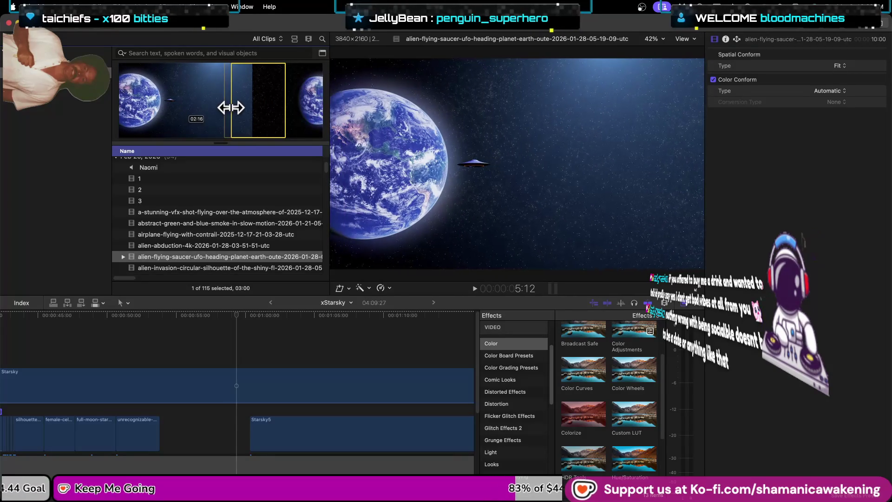
pyautogui.moveTo(286, 108)
pyautogui.mouseDown()
pyautogui.moveTo(186, 426)
pyautogui.moveTo(212, 424)
pyautogui.mouseUp()
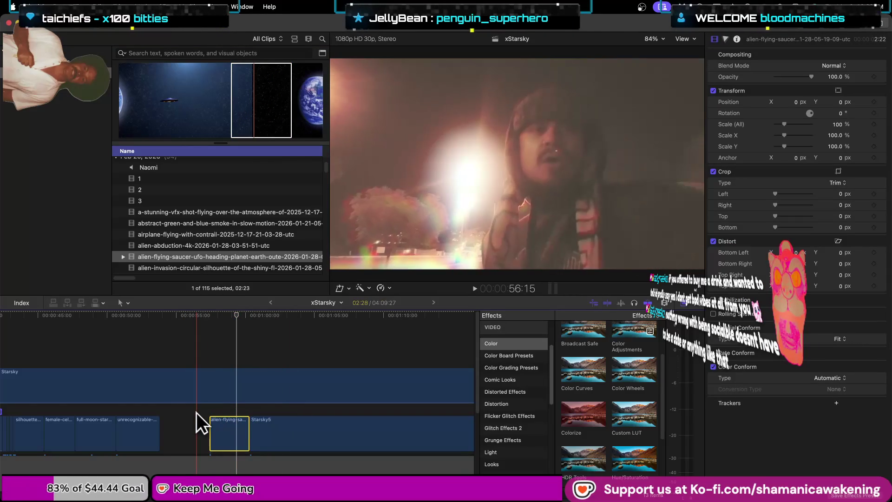
# - Start the saucer clip slightly earlier, trim its end to 2:19, and review playback
pyautogui.press('space')
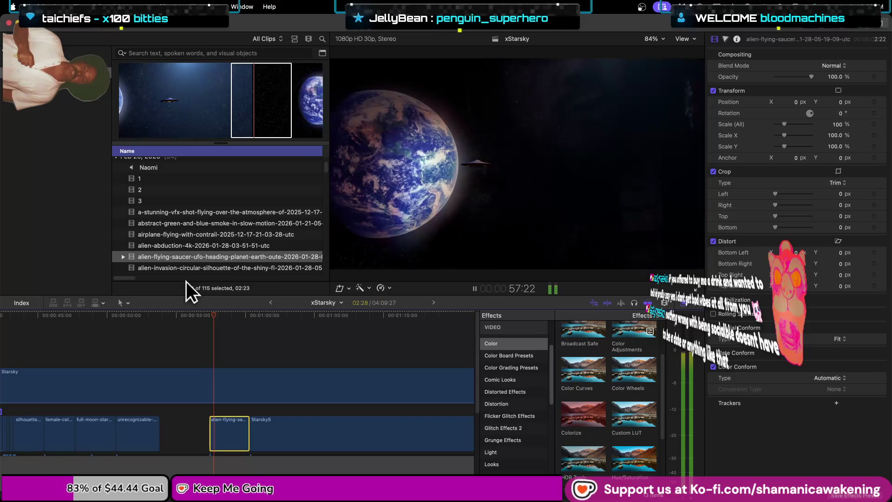
pyautogui.moveTo(210, 427); pyautogui.dragTo(198, 427)
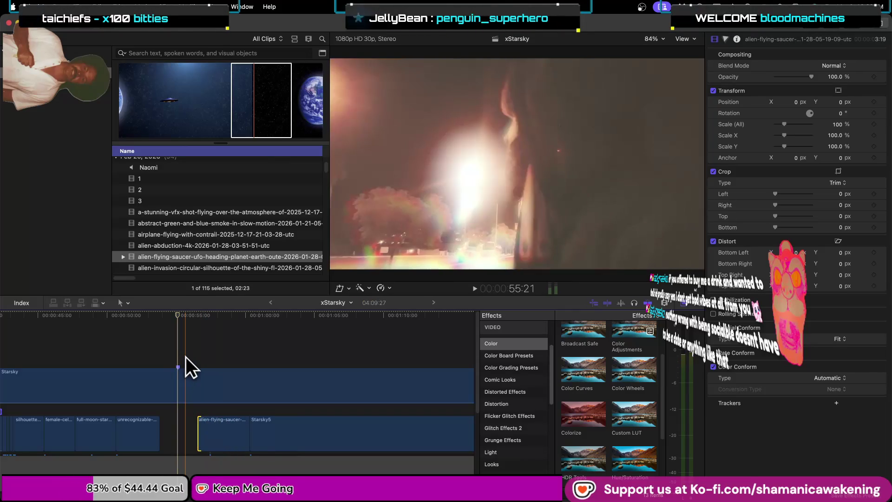
pyautogui.press('space')
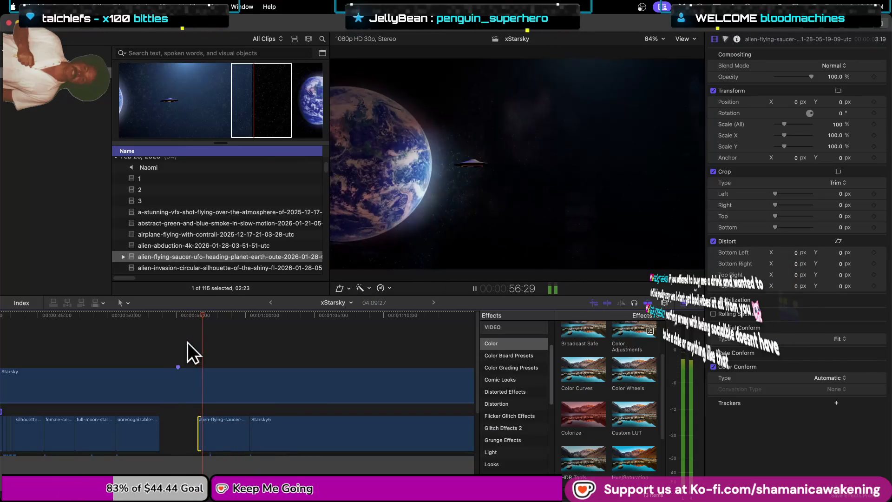
pyautogui.press('space')
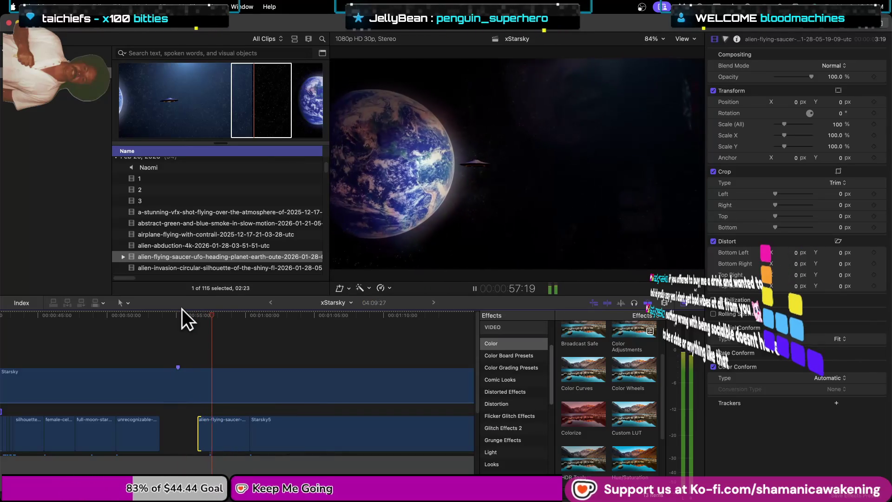
pyautogui.press('space')
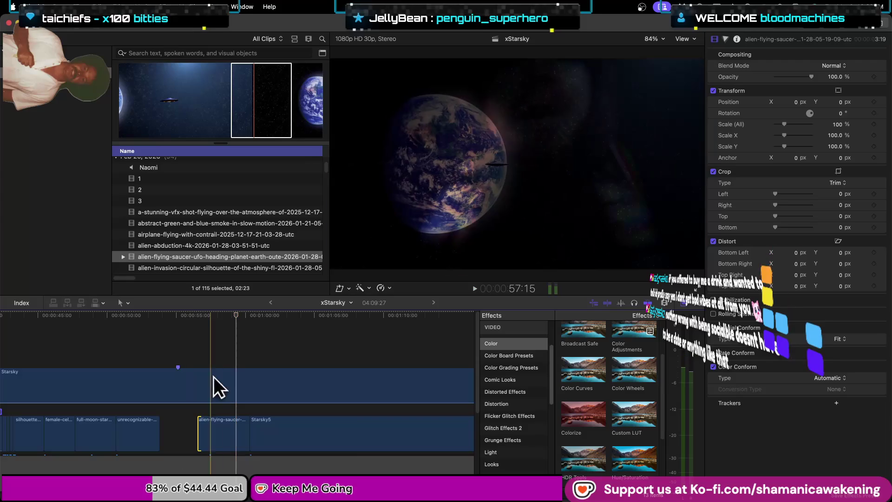
pyautogui.moveTo(246, 436); pyautogui.dragTo(235, 436)
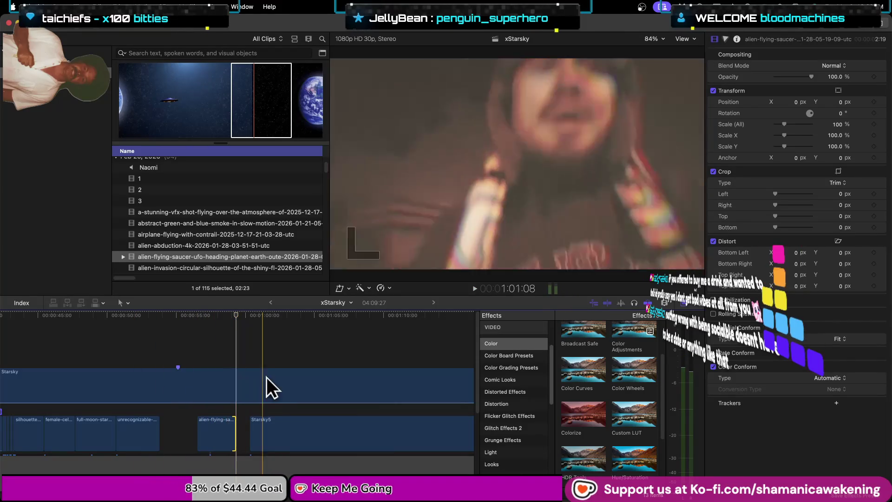
pyautogui.press('space')
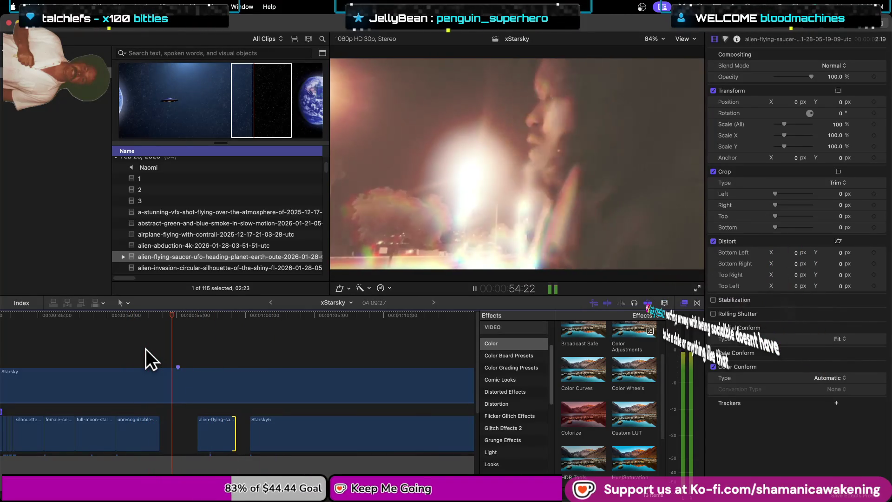
pyautogui.press('space')
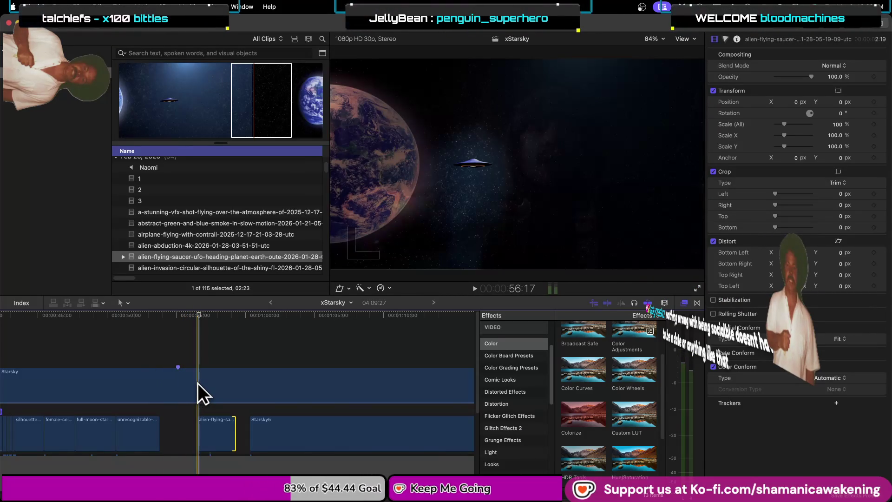
pyautogui.press('b')
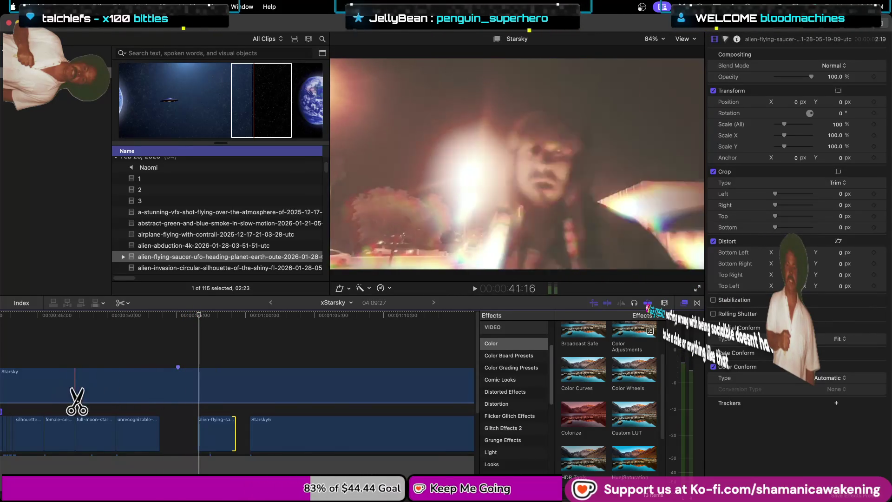
# - Cut the Starsky overlay clip at two points with the Blade tool
pyautogui.press('super+minus')
pyautogui.press('super+minus')
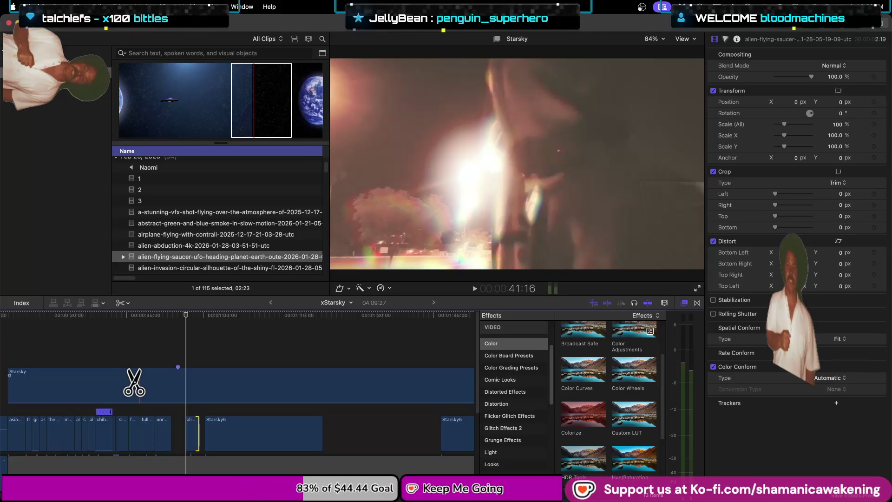
pyautogui.press('super+equal')
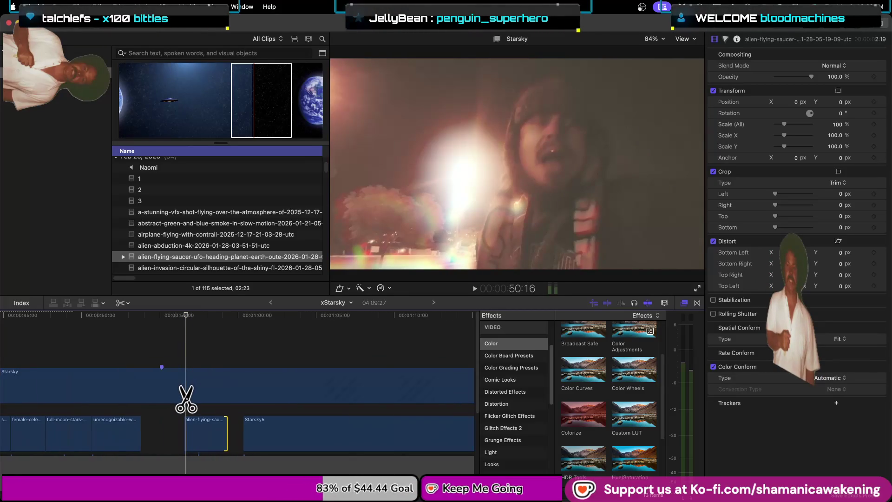
pyautogui.click(141, 398)
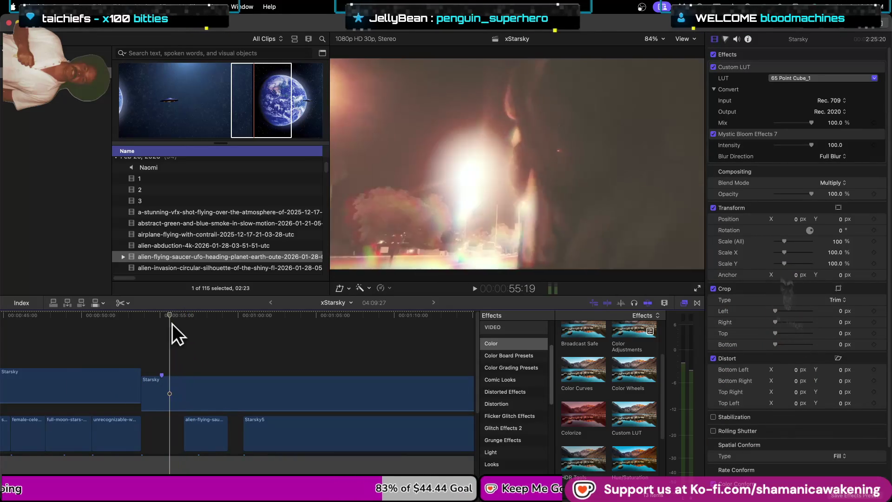
pyautogui.click(184, 400)
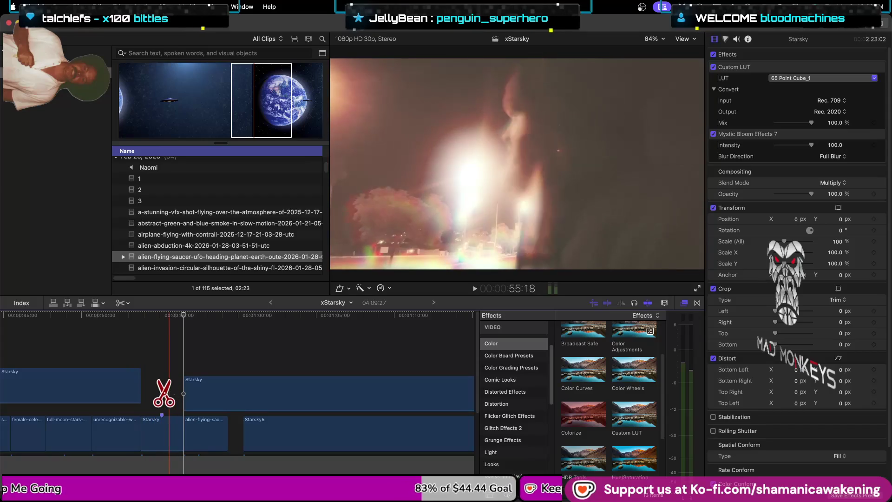
# - Play back the dancer intro to review the split Starsky section
pyautogui.press('super+minus')
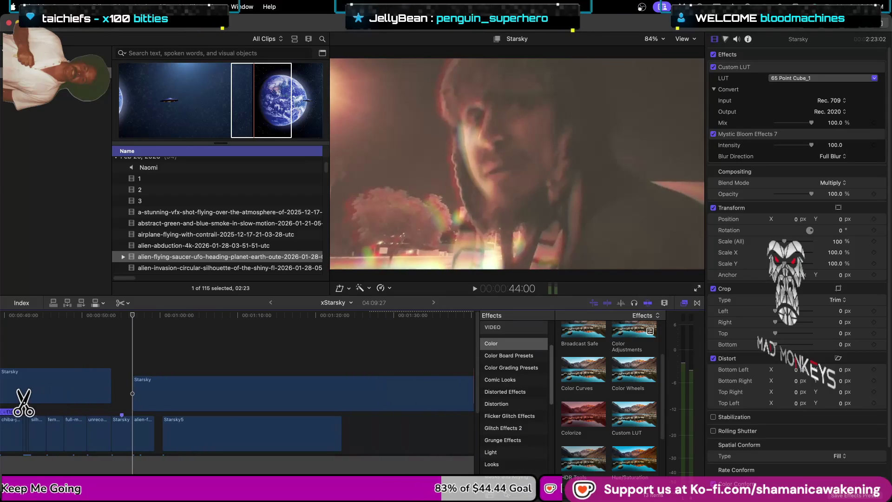
pyautogui.hscroll(-5, 132, 372)
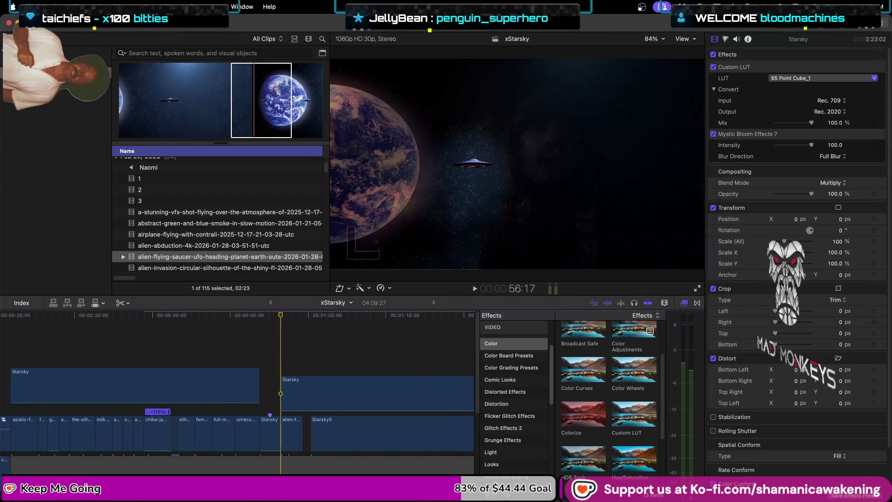
pyautogui.hscroll(-5, 132, 371)
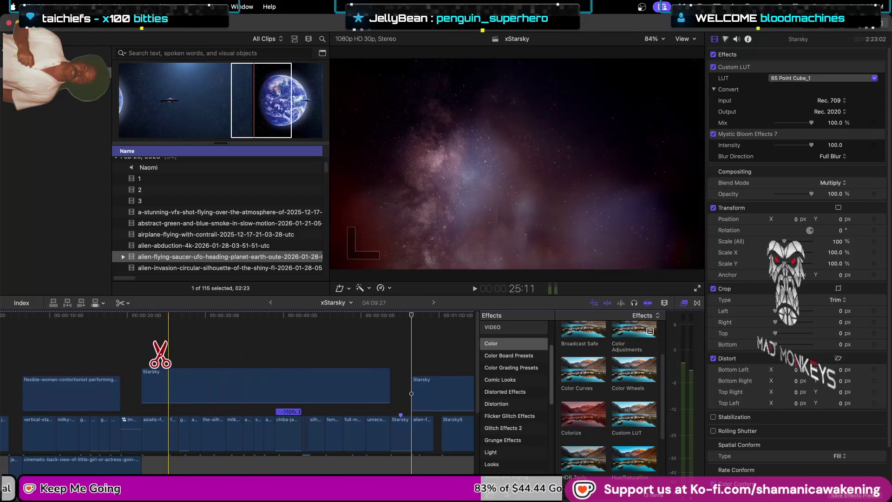
pyautogui.click(133, 353)
pyautogui.press('space')
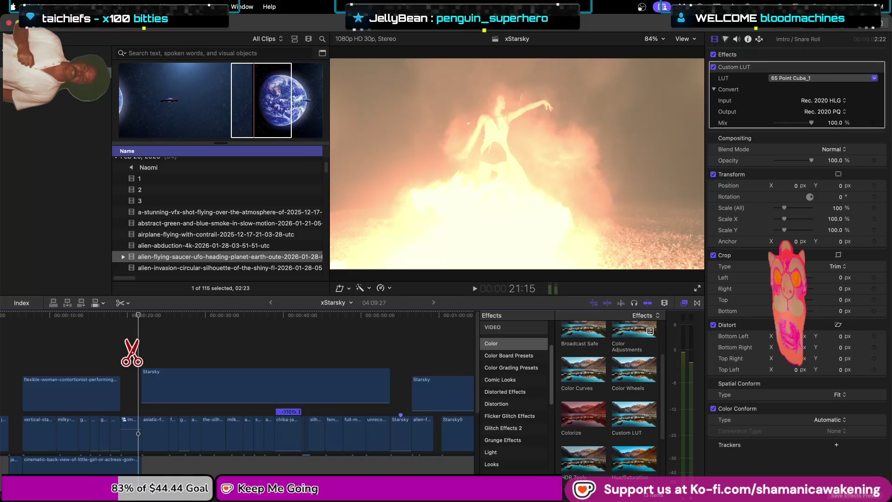
pyautogui.press('l')
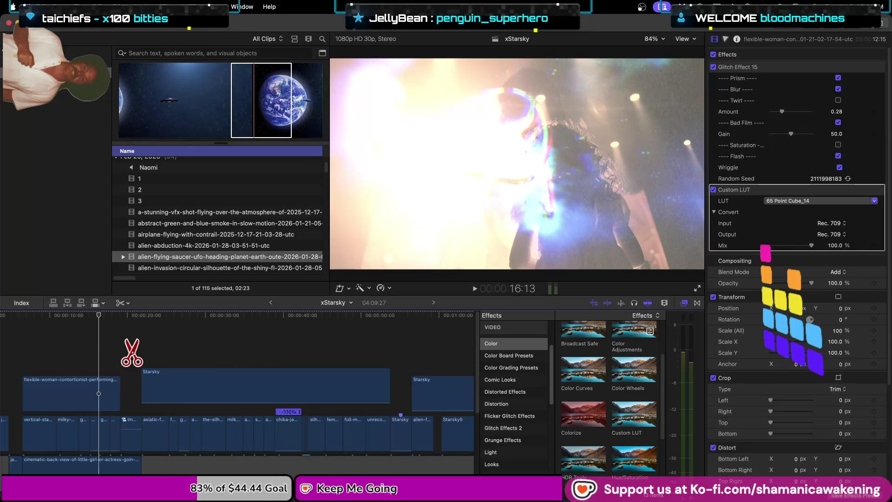
pyautogui.press('space')
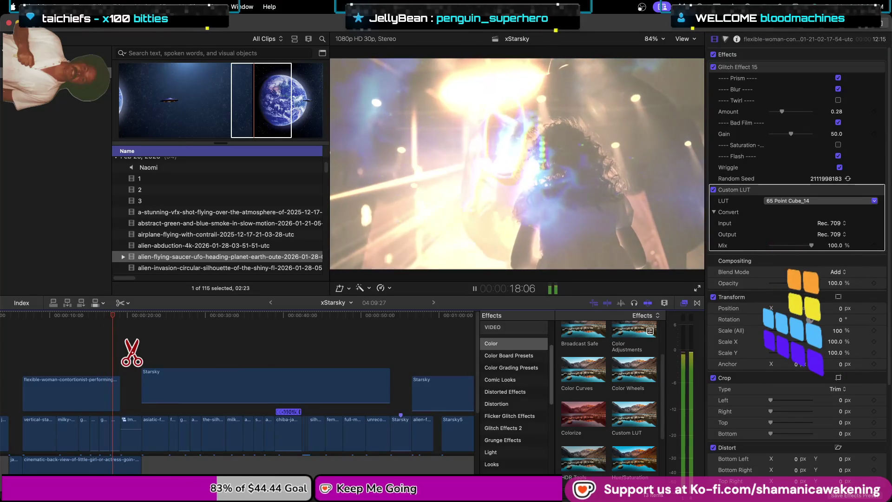
pyautogui.press('a')
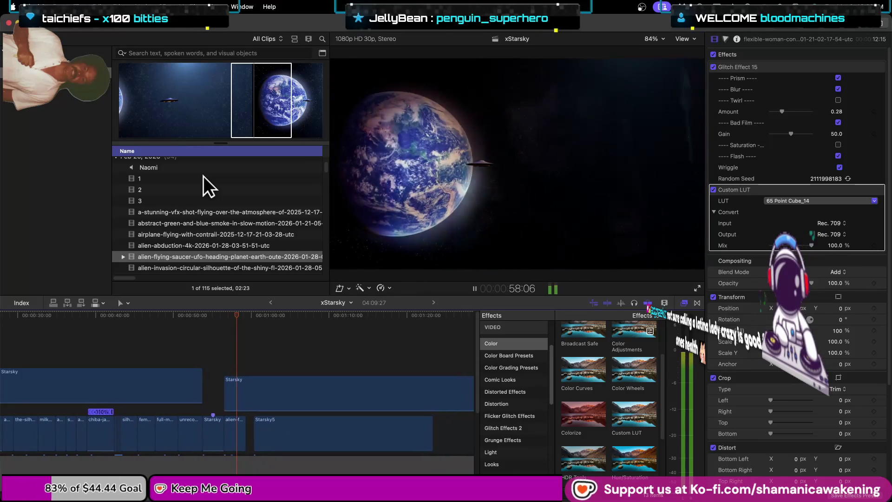
pyautogui.press('space')
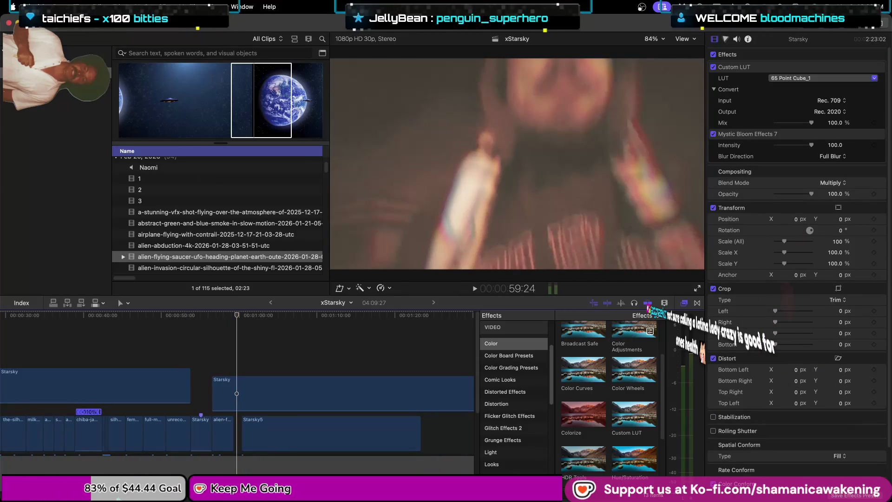
# - Ripple-trim the first alien flying-saucer clip shorter at its edit point
pyautogui.hscroll(-8, 236, 437)
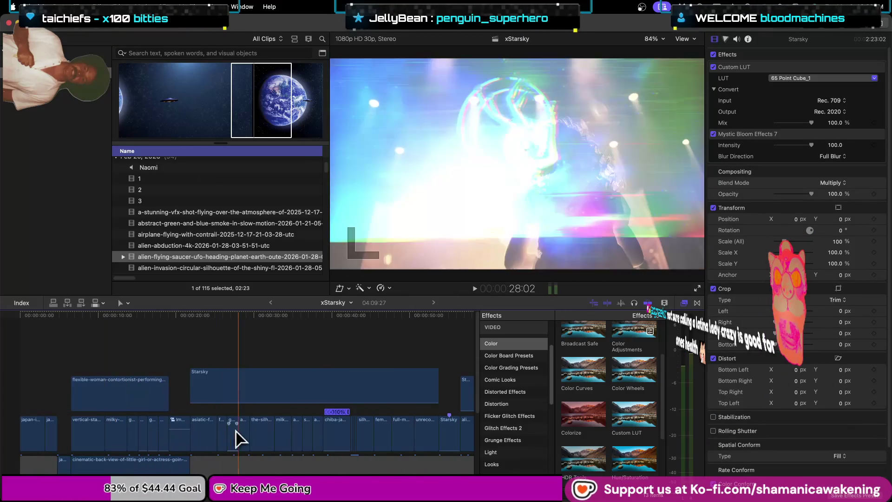
pyautogui.scroll(3, 274, 425)
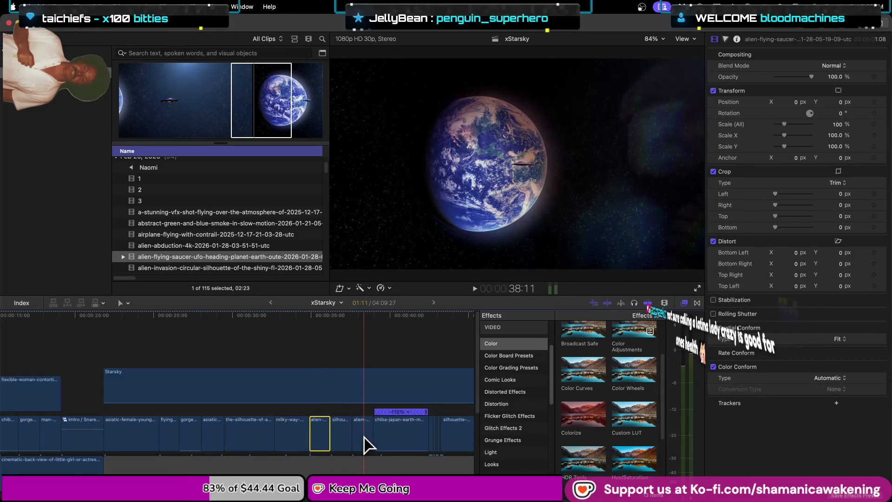
pyautogui.moveTo(319, 436); pyautogui.dragTo(316, 435)
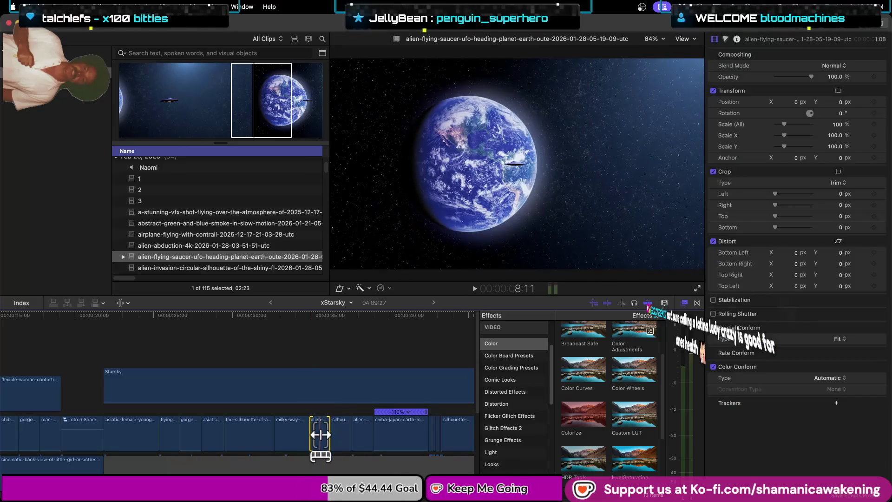
pyautogui.moveTo(330, 435); pyautogui.dragTo(323, 432)
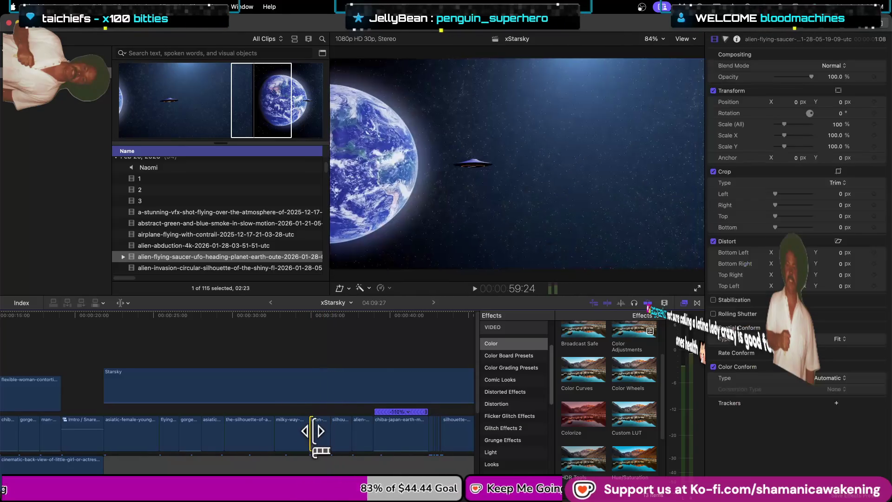
pyautogui.moveTo(324, 432); pyautogui.dragTo(323, 437)
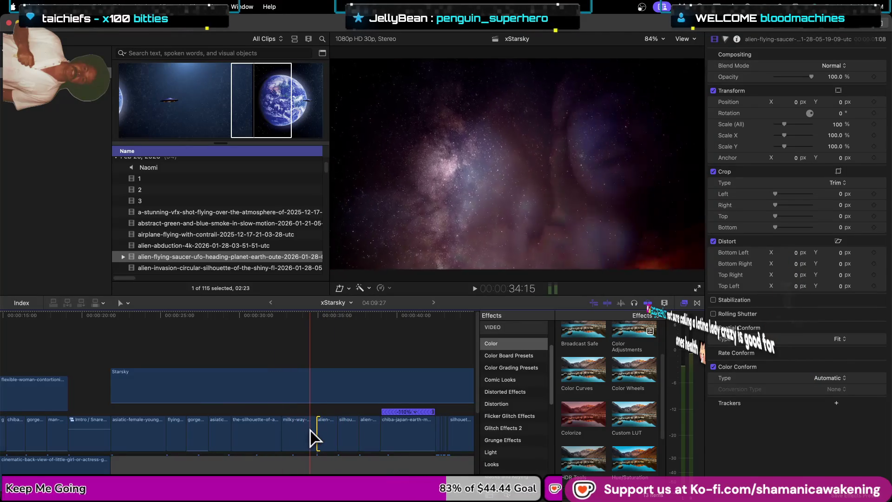
pyautogui.moveTo(324, 439); pyautogui.dragTo(325, 433)
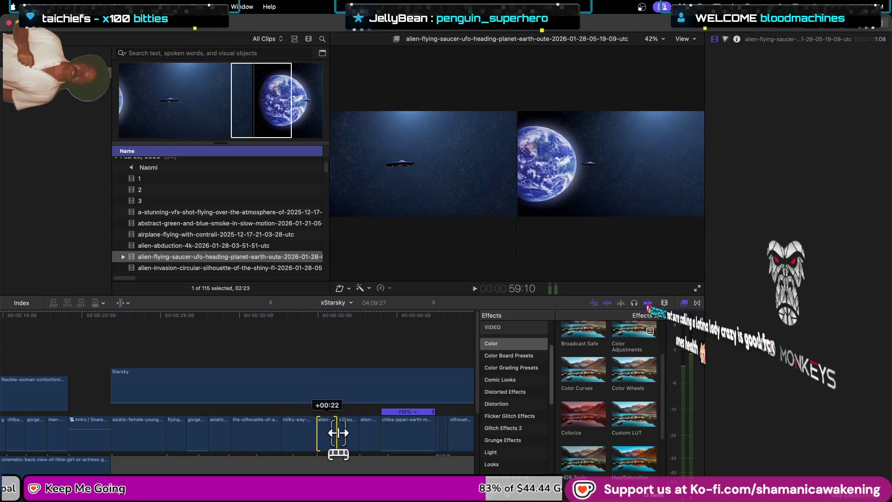
pyautogui.moveTo(339, 433); pyautogui.dragTo(329, 427)
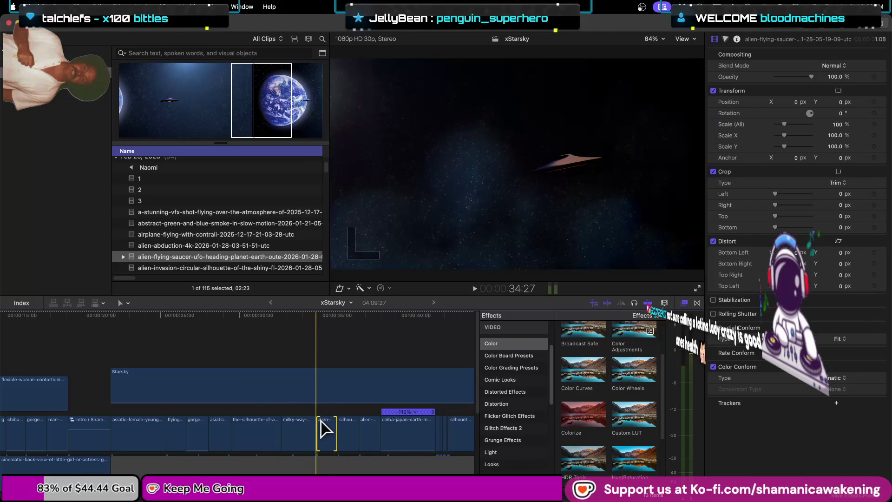
# - Trim the edge of the next alien clip shorter and zoom the timeline out
pyautogui.click(371, 436)
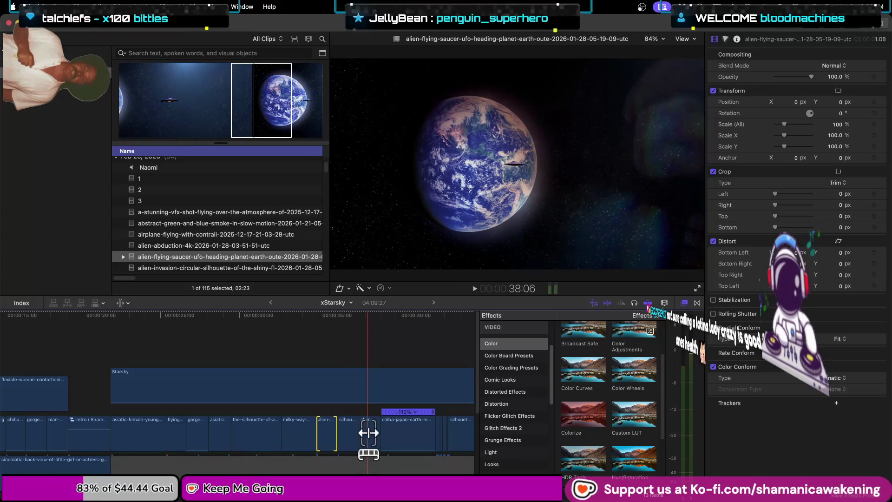
pyautogui.moveTo(367, 433); pyautogui.dragTo(377, 429)
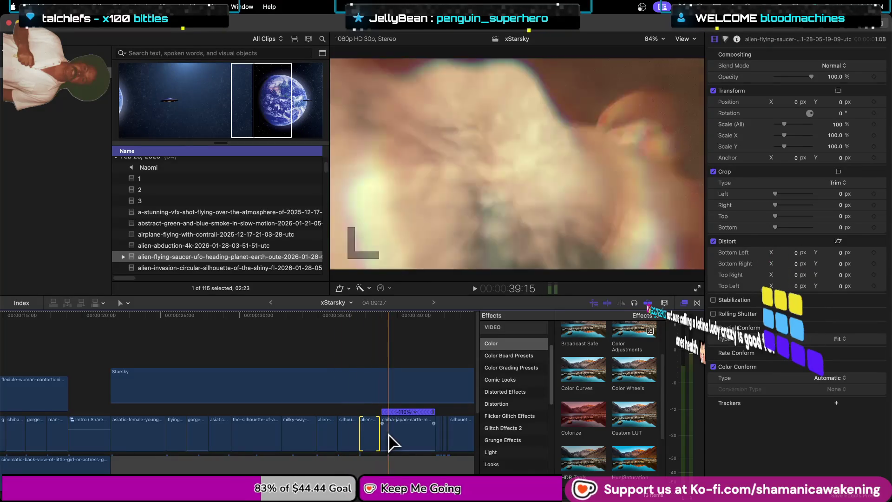
pyautogui.scroll(-2, 418, 432)
pyautogui.scroll(-2, 422, 442)
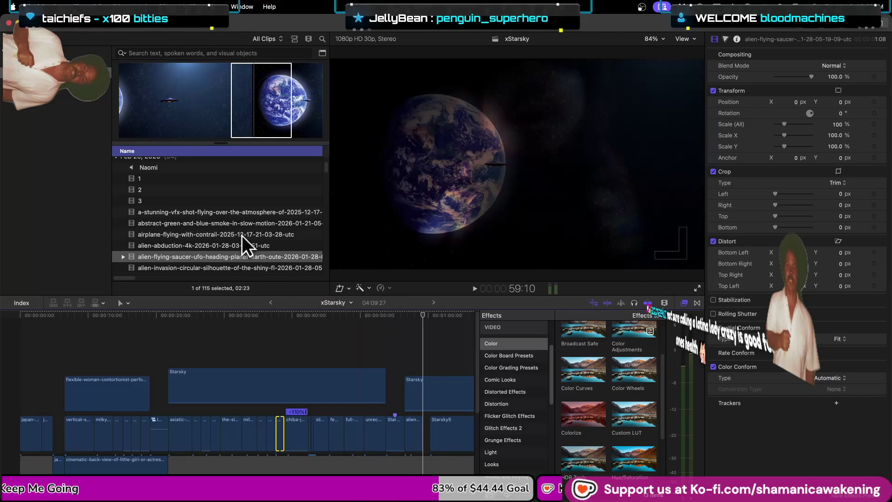
# - Preview several library clips, including the VFX atmosphere, cancer-zodiac and UFO clips
pyautogui.scroll(2, 219, 227)
pyautogui.click(213, 252)
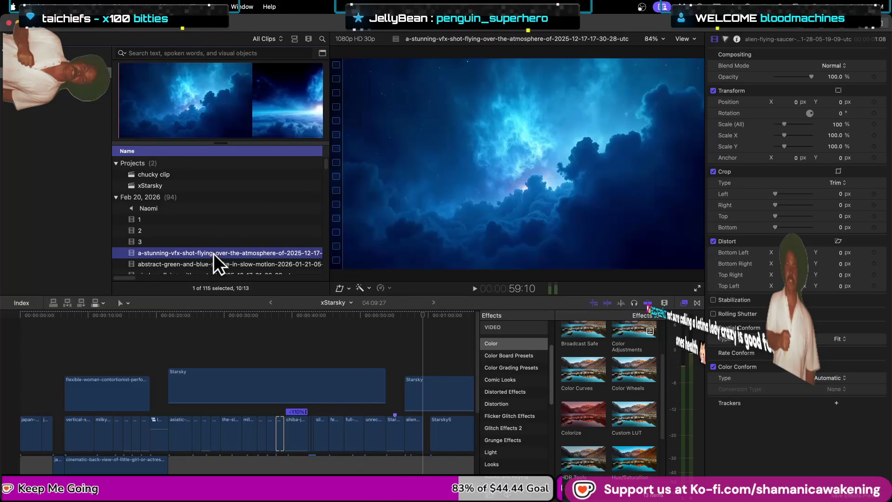
pyautogui.scroll(-3, 213, 252)
pyautogui.click(214, 259)
pyautogui.scroll(-5, 224, 219)
pyautogui.click(224, 219)
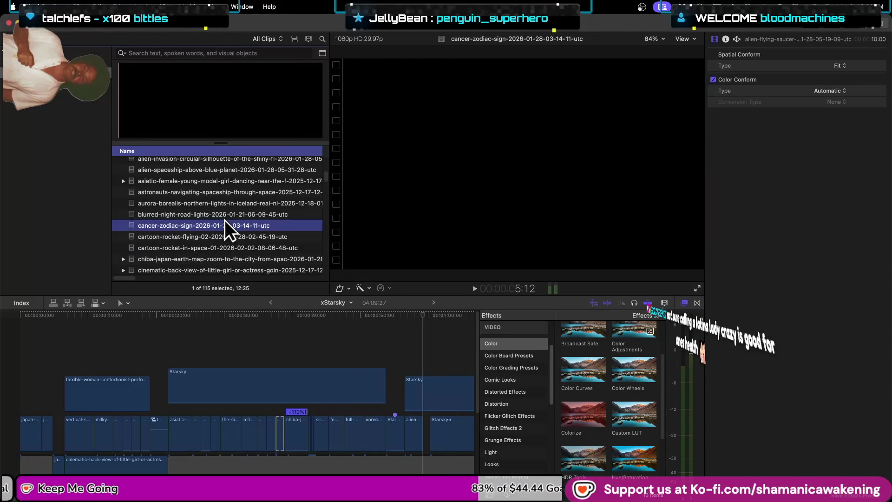
pyautogui.scroll(3, 225, 218)
pyautogui.click(226, 219)
pyautogui.scroll(3, 227, 216)
pyautogui.click(227, 226)
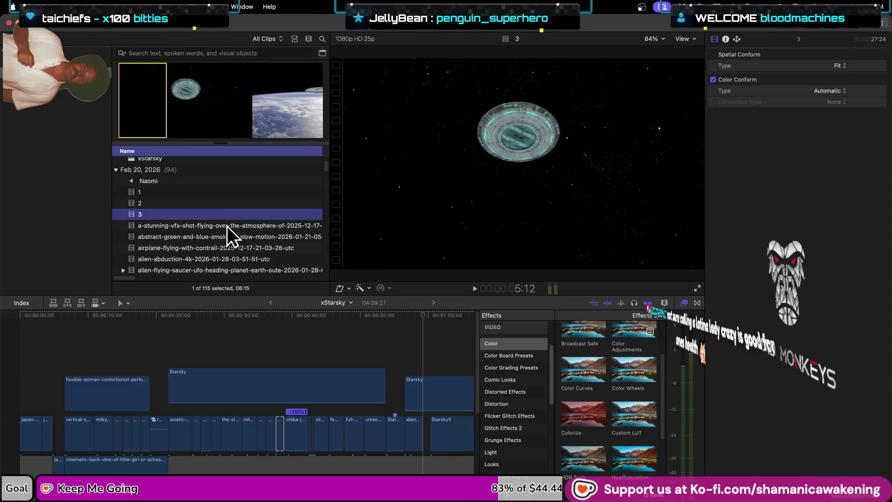
# - Step through the browser clips and settle on hand-holding-earth-in-space
pyautogui.press('Down')
pyautogui.press('Down')
pyautogui.press('Down')
pyautogui.press('Down')
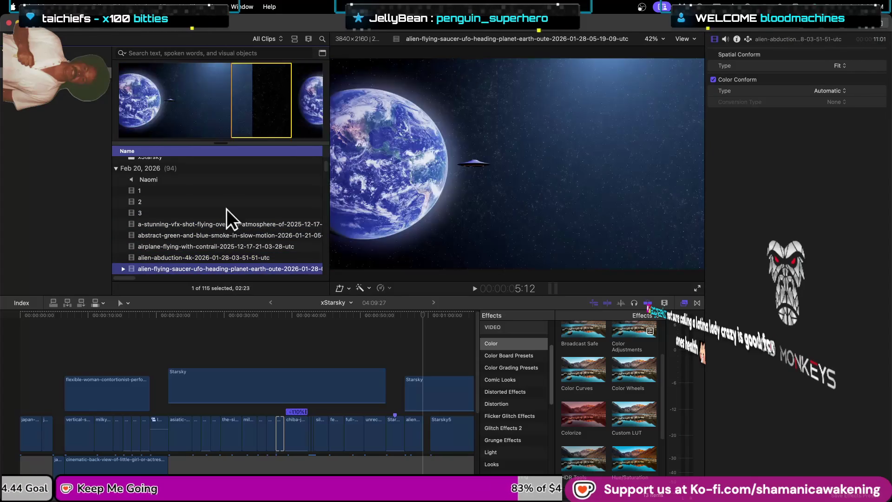
pyautogui.press('Down')
pyautogui.press('Up')
pyautogui.press('Down')
pyautogui.press('Down')
pyautogui.press('Down')
pyautogui.press('Down')
pyautogui.press('Down')
pyautogui.press('Down')
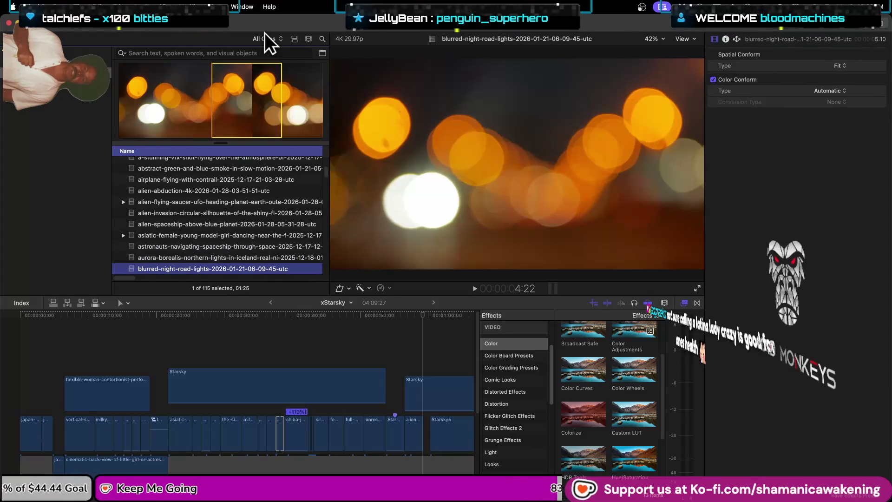
pyautogui.press('Down')
pyautogui.press('Down')
pyautogui.press('Down')
pyautogui.press('Down')
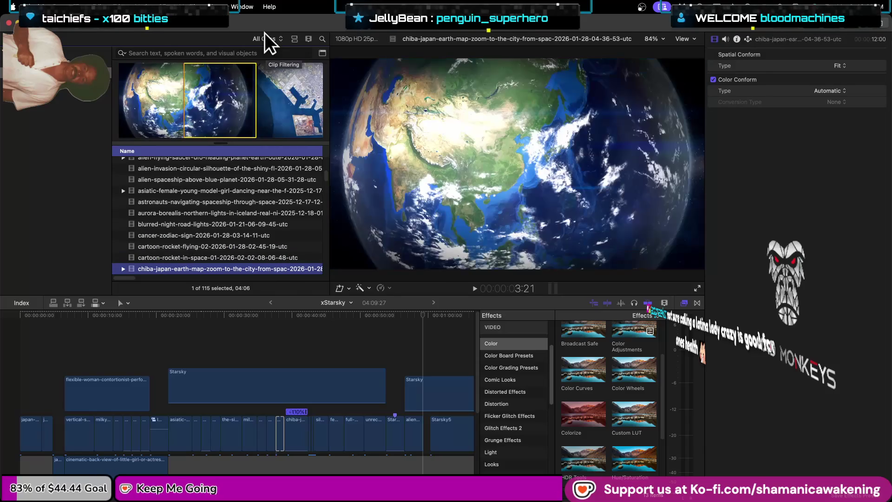
pyautogui.press('Down')
pyautogui.press('Down')
pyautogui.press('Down')
pyautogui.press('Down')
pyautogui.press('Down')
pyautogui.press('Down')
pyautogui.press('Down')
pyautogui.press('Down')
pyautogui.press('Down')
pyautogui.press('Down')
pyautogui.press('Down')
pyautogui.press('Down')
pyautogui.press('Down')
pyautogui.press('Down')
pyautogui.press('Down')
pyautogui.press('Down')
pyautogui.press('Down')
pyautogui.press('Down')
pyautogui.press('Down')
pyautogui.press('Up')
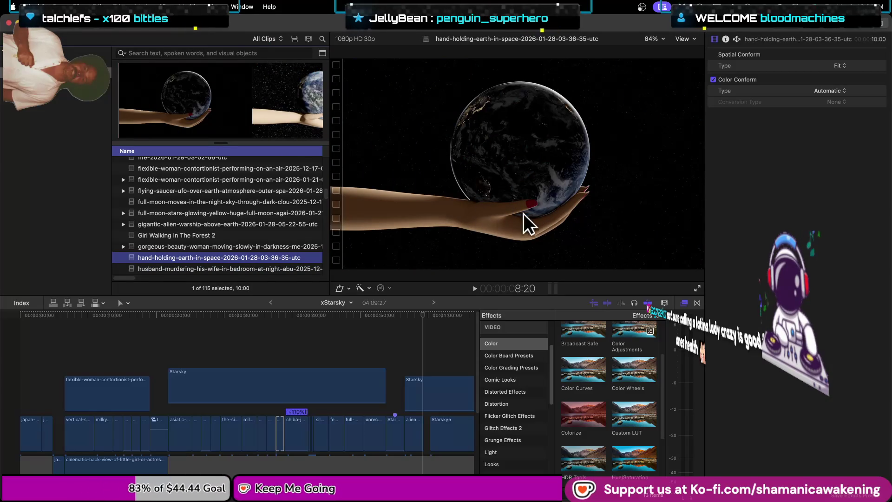
# - Mark a roughly 1:14 range in the hand-holding-earth-in-space clip
pyautogui.click(385, 388)
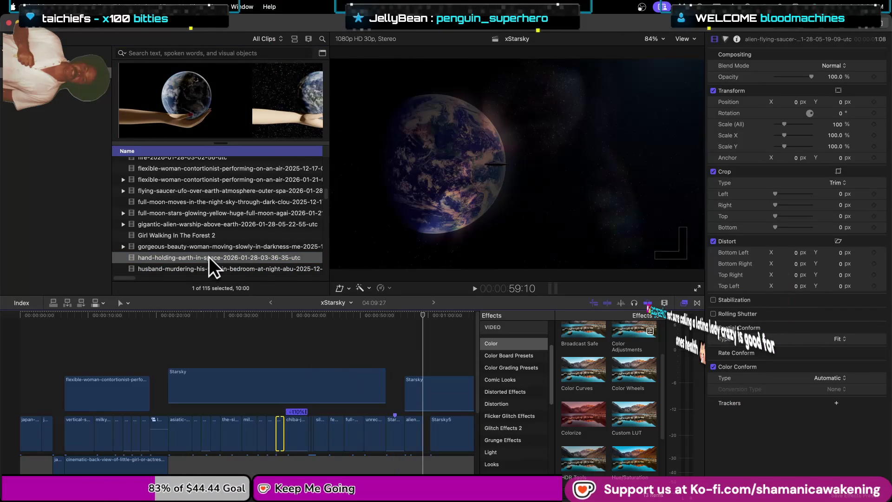
pyautogui.click(212, 257)
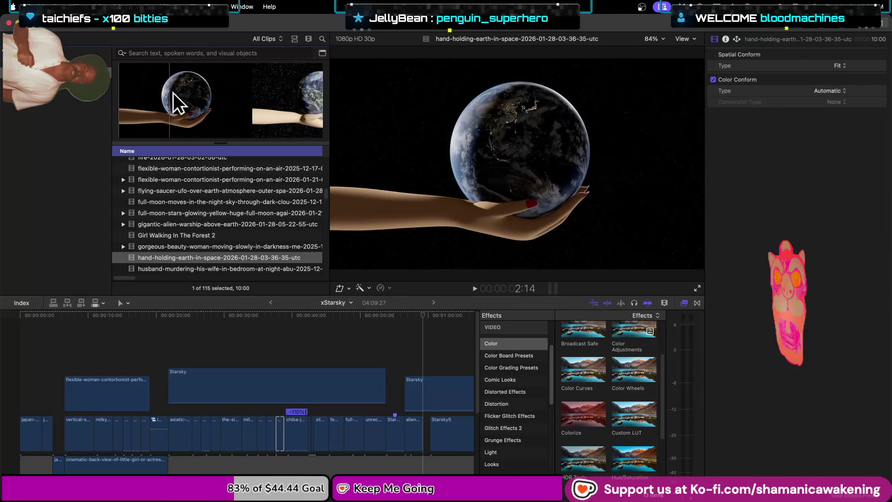
pyautogui.moveTo(166, 92); pyautogui.dragTo(245, 99)
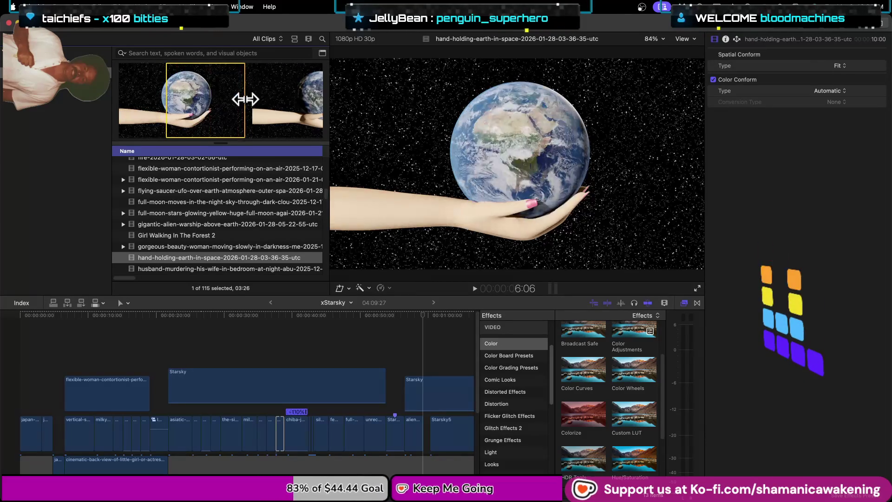
pyautogui.moveTo(245, 99); pyautogui.dragTo(212, 99)
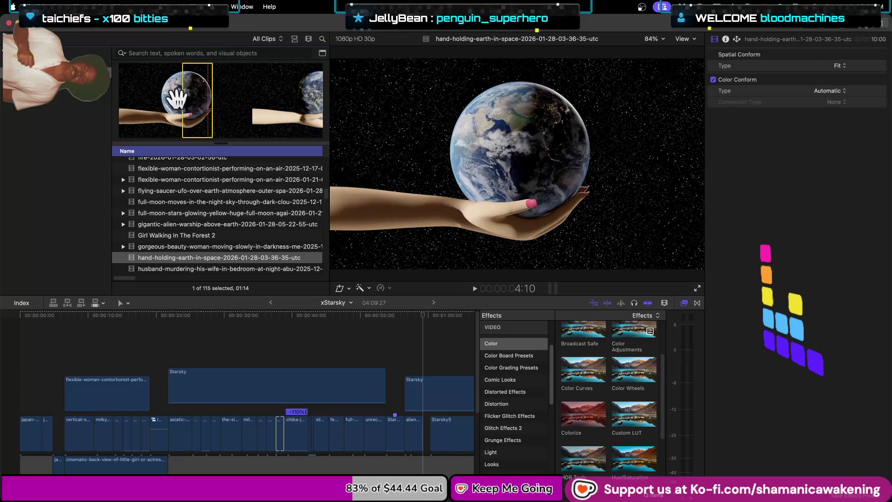
pyautogui.click(280, 432)
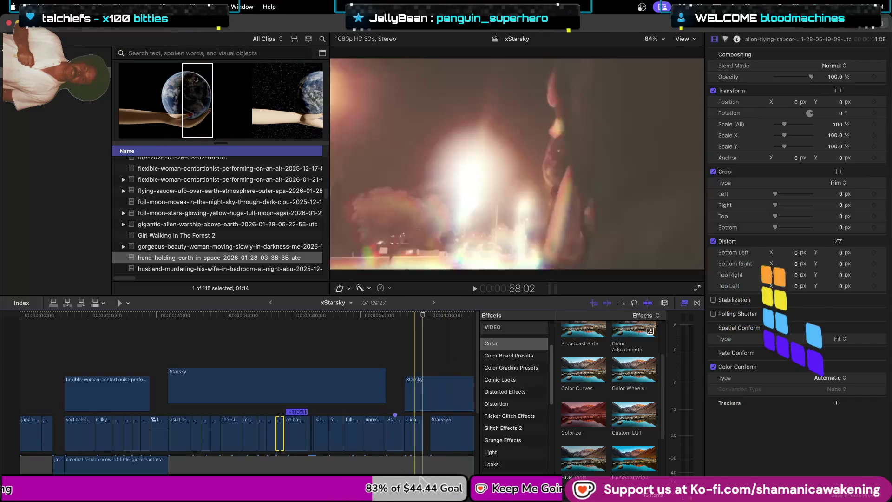
# - Connect the marked earth clip at the playhead and shorten it to 1:00
pyautogui.click(685, 302)
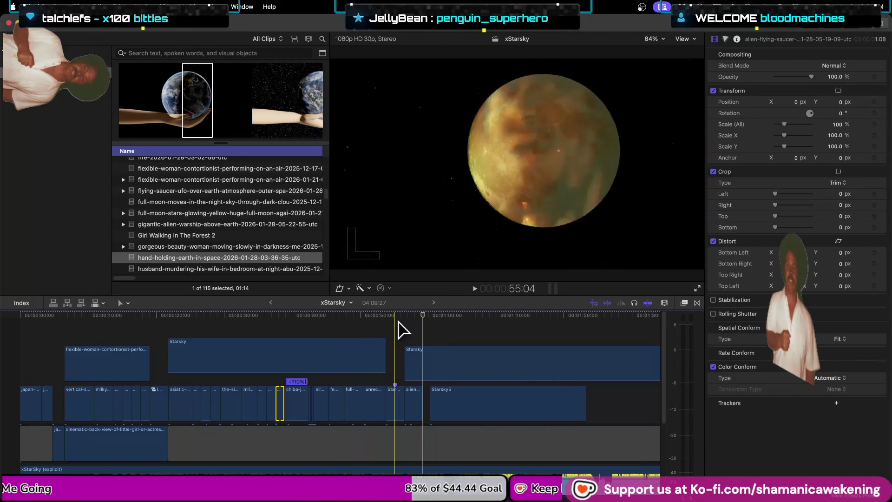
pyautogui.press('super+equal')
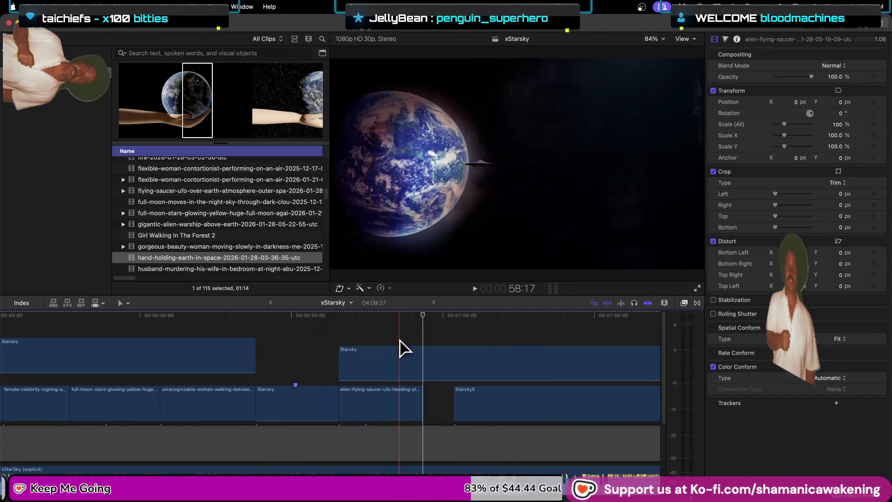
pyautogui.moveTo(199, 93); pyautogui.dragTo(380, 302)
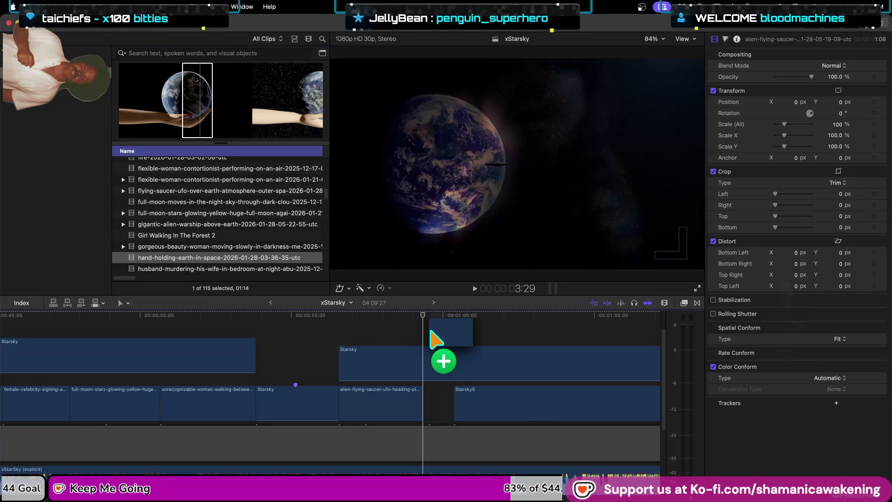
pyautogui.moveTo(435, 339); pyautogui.dragTo(425, 339)
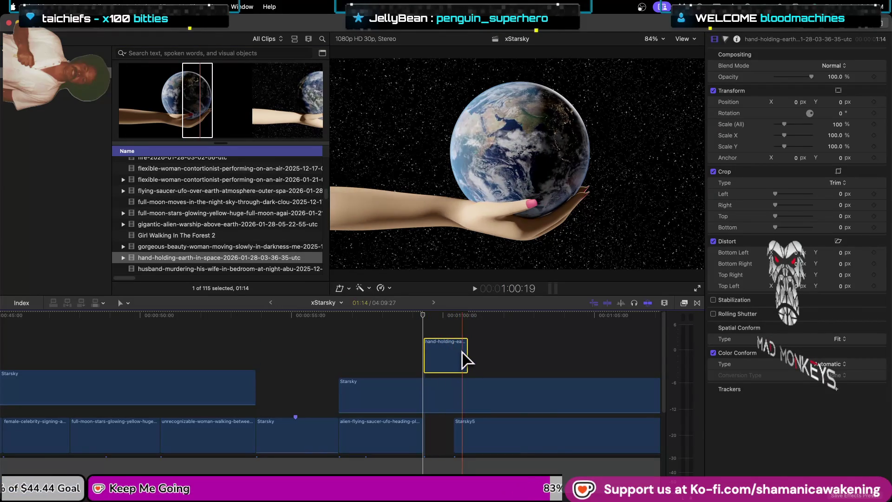
pyautogui.moveTo(466, 355); pyautogui.dragTo(452, 355)
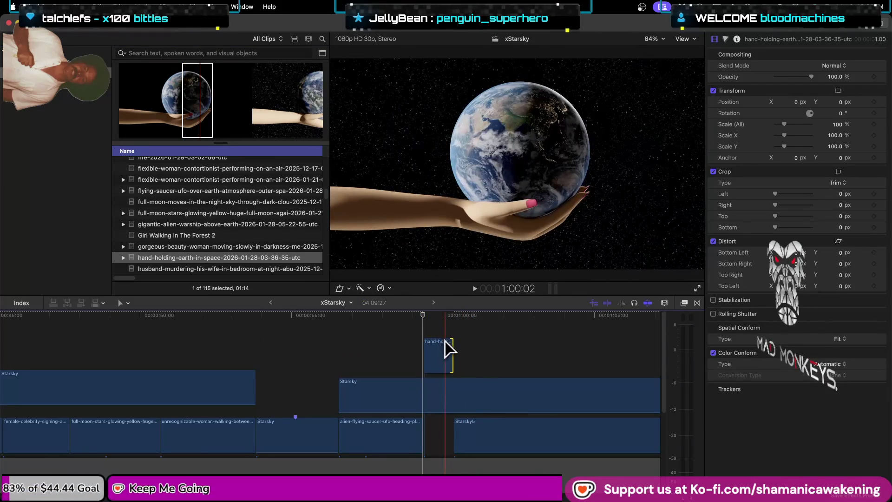
# - Move the earth clip into the storyline gap and scrub it into the viewer
pyautogui.click(434, 354)
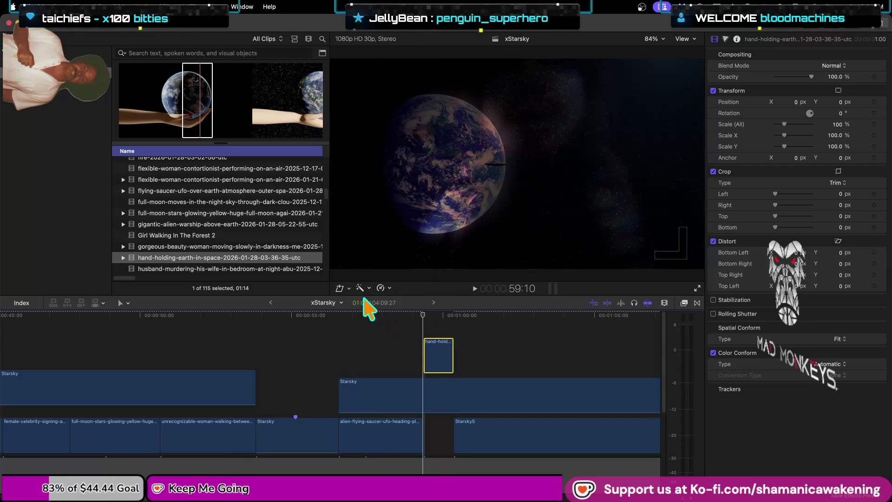
pyautogui.moveTo(432, 349); pyautogui.dragTo(439, 406)
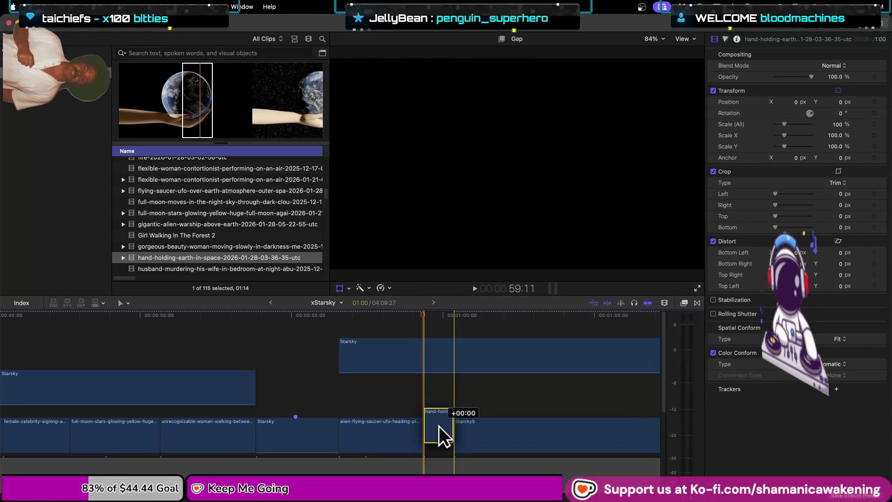
pyautogui.moveTo(436, 424); pyautogui.dragTo(439, 425)
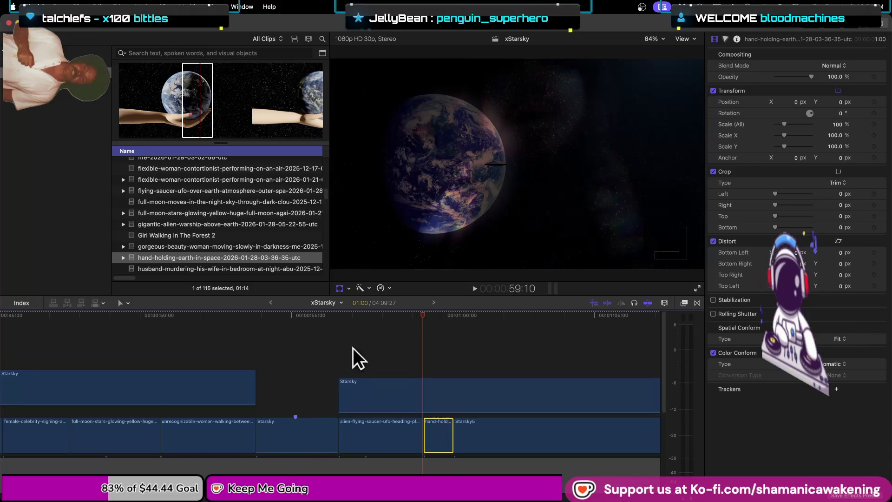
pyautogui.moveTo(425, 313); pyautogui.dragTo(386, 327)
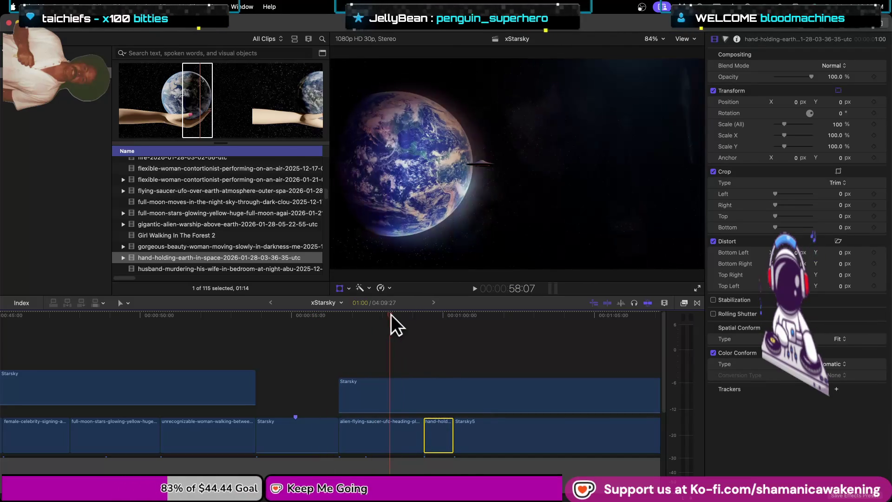
pyautogui.moveTo(390, 314); pyautogui.dragTo(437, 327)
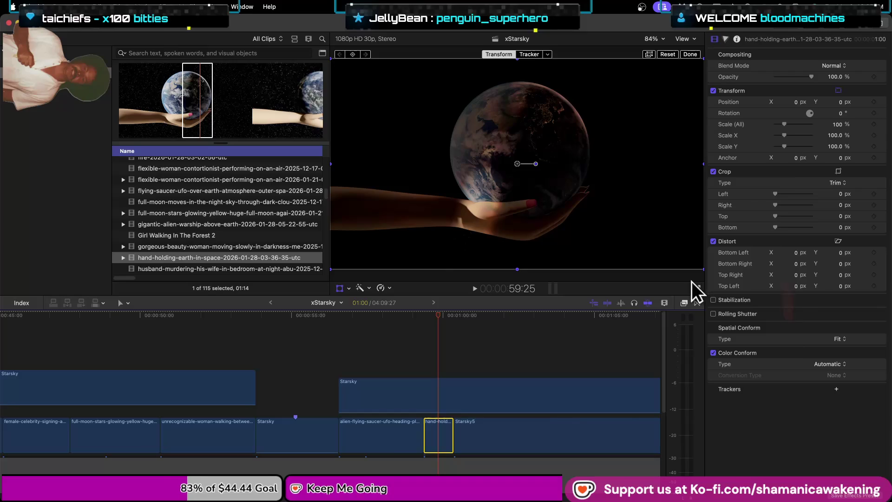
# - Set the hand-holding-earth clip's blend mode to Multiply
pyautogui.click(835, 66)
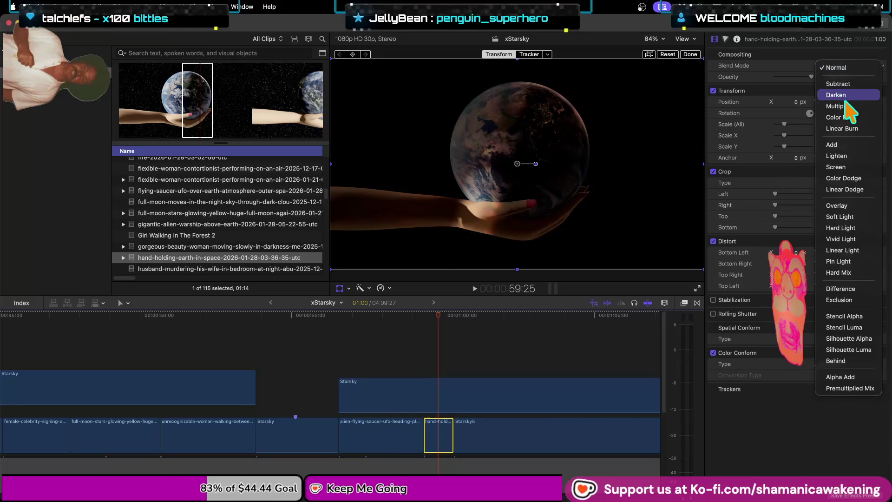
pyautogui.press('Escape')
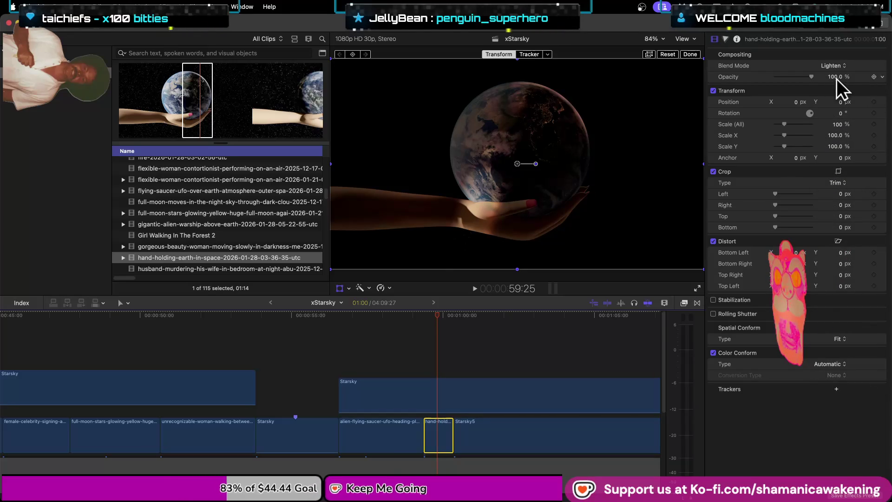
pyautogui.click(835, 65)
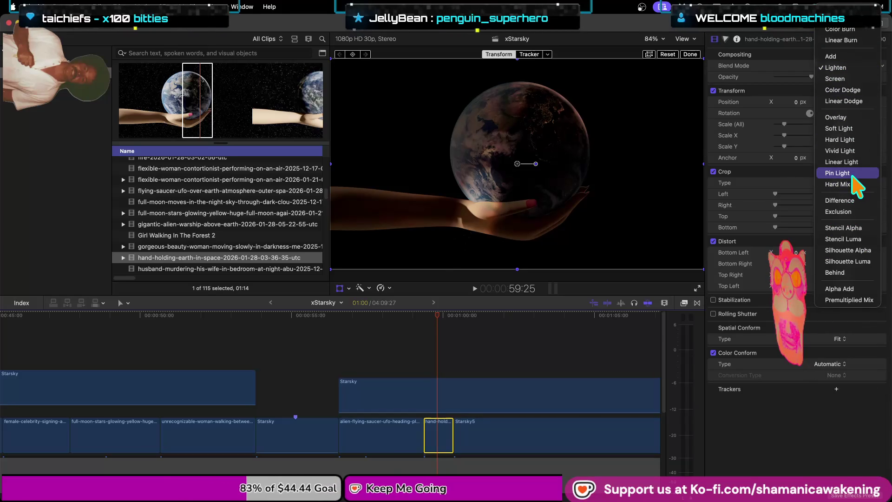
pyautogui.click(848, 29)
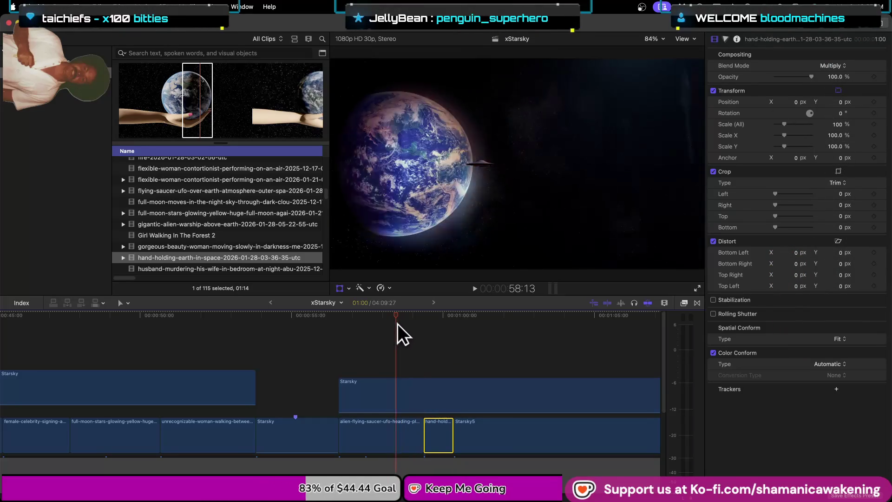
pyautogui.click(436, 322)
pyautogui.moveTo(435, 322); pyautogui.dragTo(444, 322)
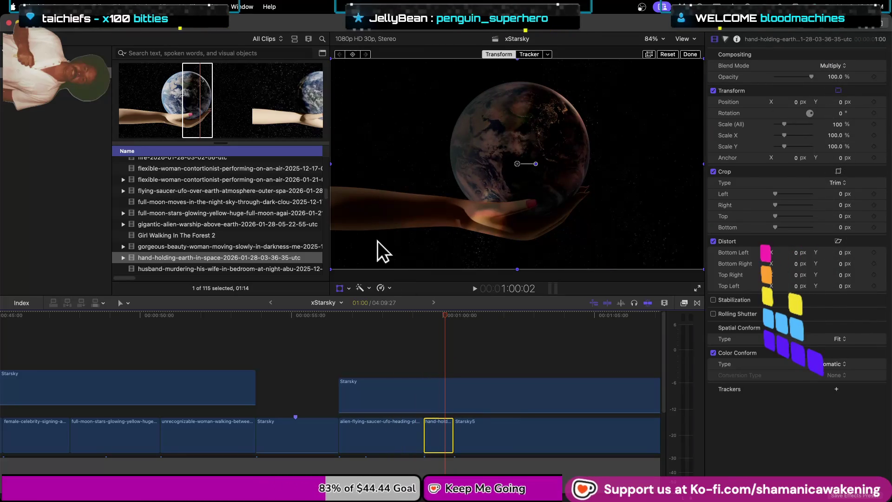
# - Scale the earth clip to 231.42%, nudge it into place, and apply Custom LUT
pyautogui.press('ctrl+super+1')
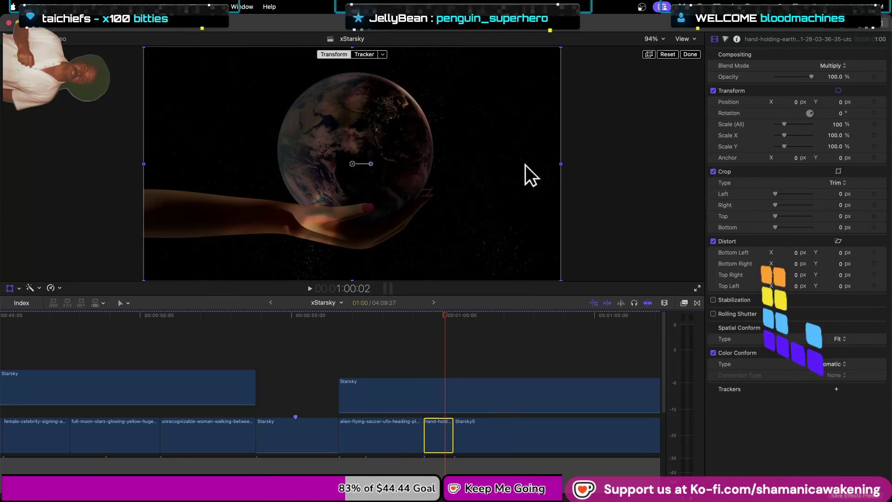
pyautogui.click(561, 280)
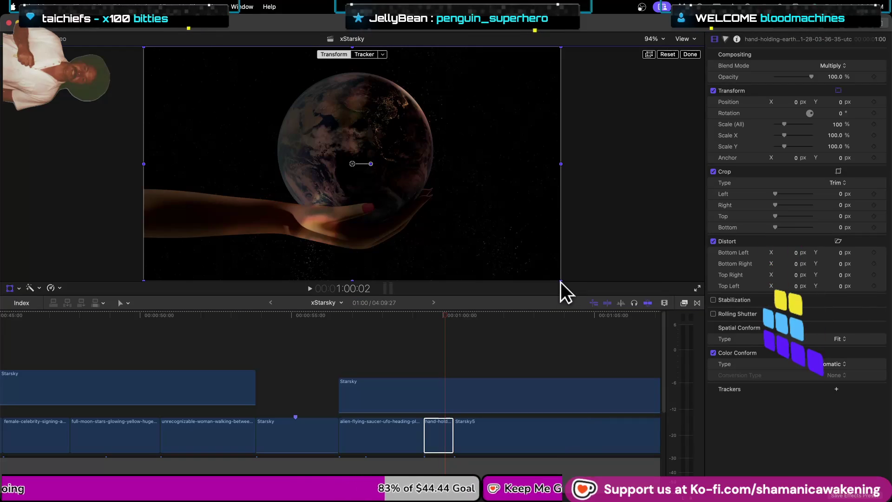
pyautogui.moveTo(561, 280)
pyautogui.mouseDown()
pyautogui.moveTo(645, 359)
pyautogui.moveTo(818, 442)
pyautogui.moveTo(812, 435)
pyautogui.mouseUp()
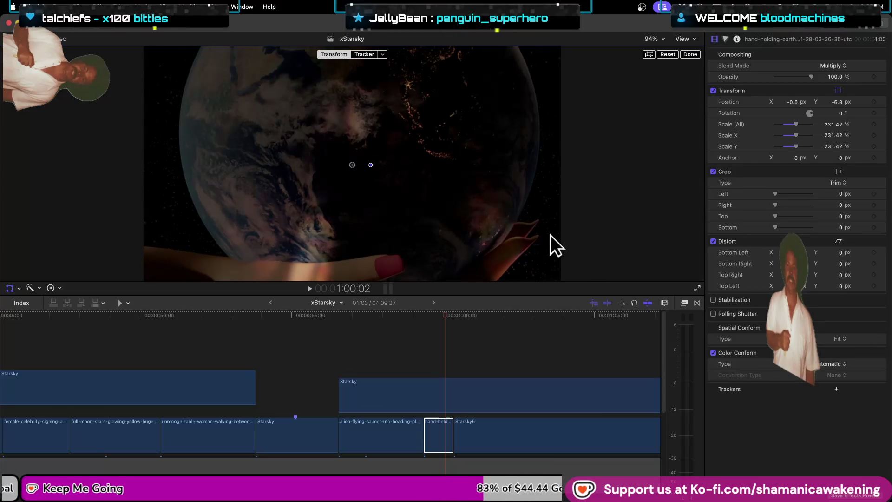
pyautogui.moveTo(550, 233); pyautogui.dragTo(553, 241)
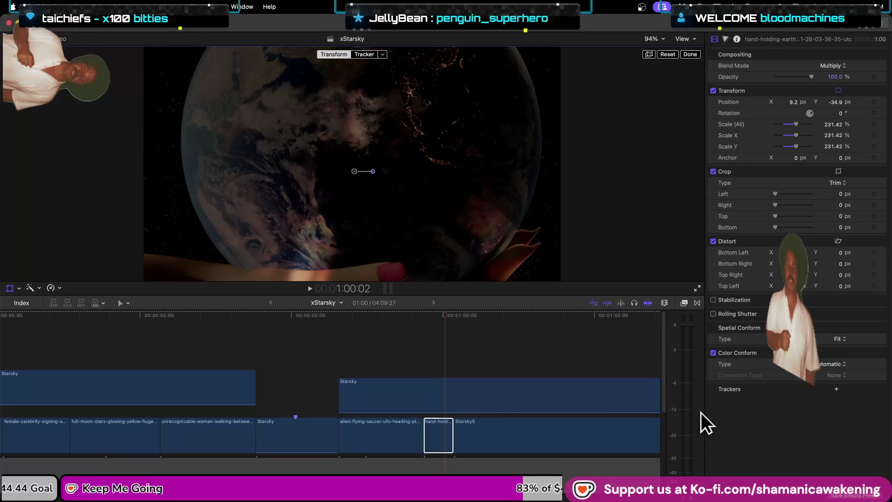
pyautogui.click(683, 303)
pyautogui.moveTo(631, 419); pyautogui.dragTo(454, 413)
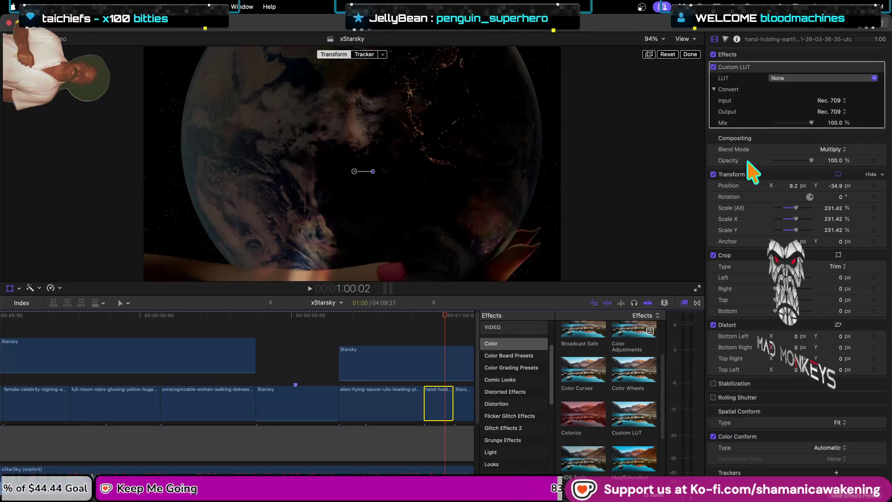
# - Set the Custom LUT to 65 Point Cube_14, Rec. 709 input, Rec. 2020 output
pyautogui.click(816, 83)
pyautogui.click(815, 116)
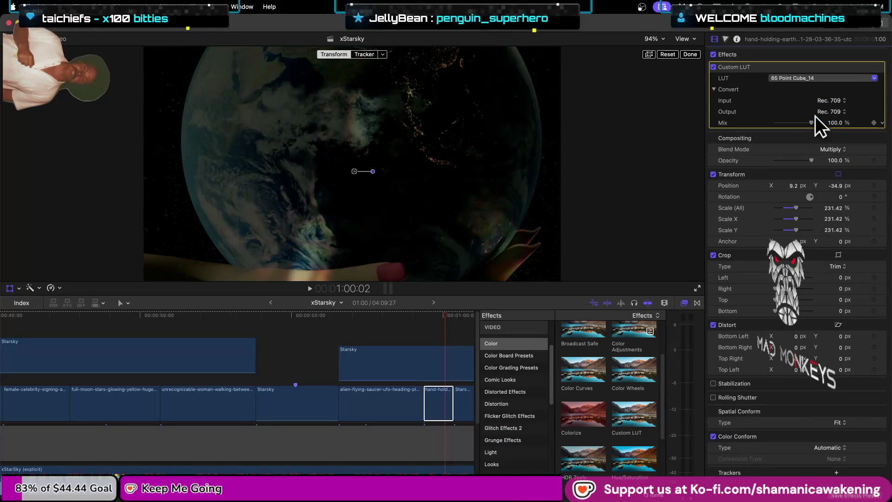
pyautogui.click(843, 101)
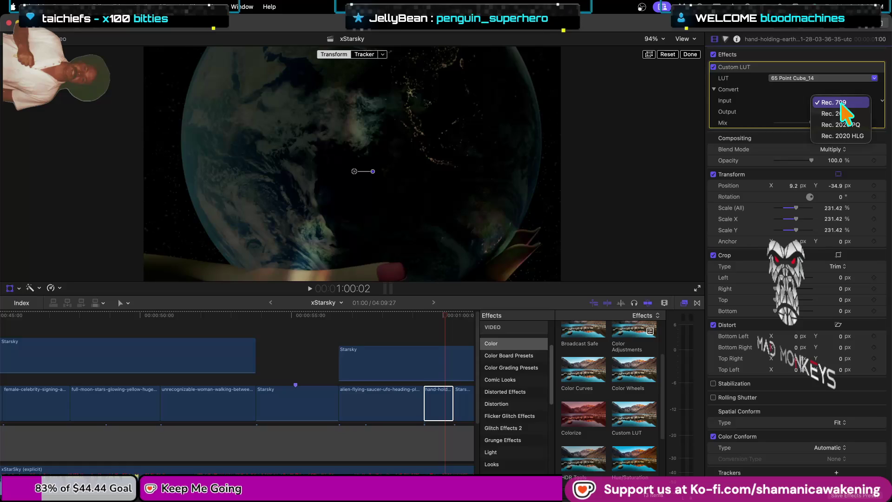
pyautogui.click(842, 134)
pyautogui.click(836, 101)
pyautogui.click(833, 96)
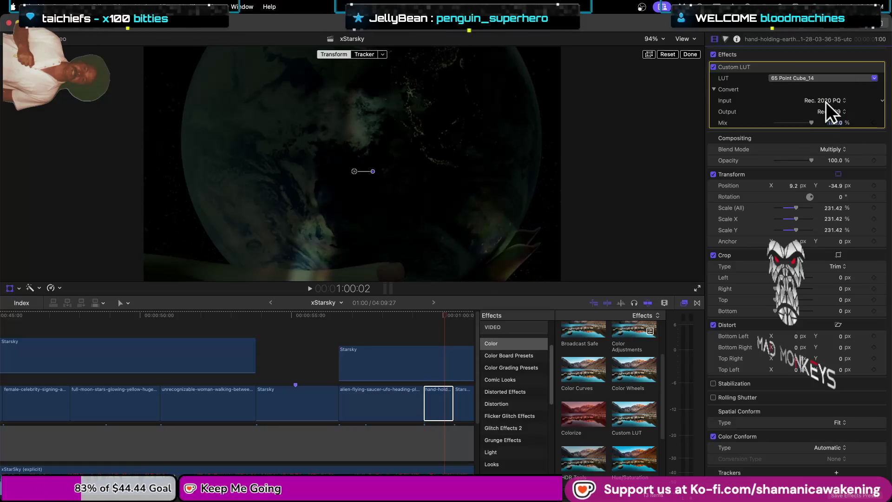
pyautogui.click(832, 101)
pyautogui.click(836, 92)
pyautogui.click(835, 100)
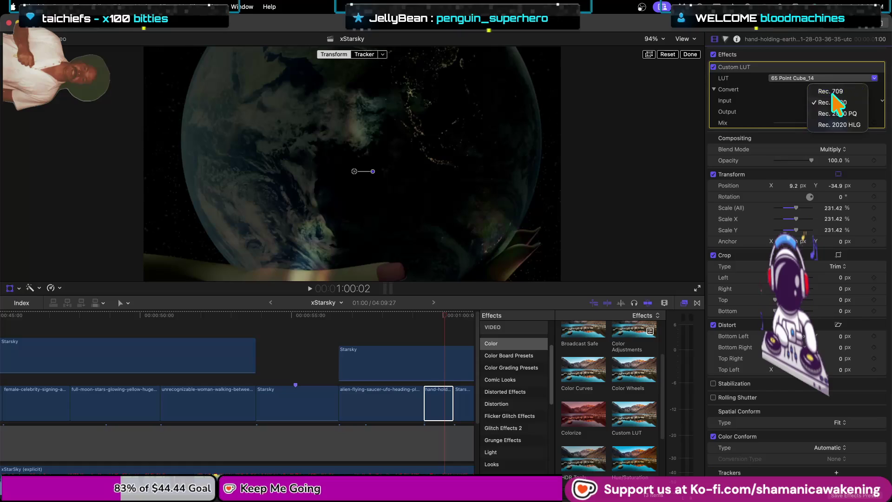
pyautogui.click(831, 92)
pyautogui.click(837, 112)
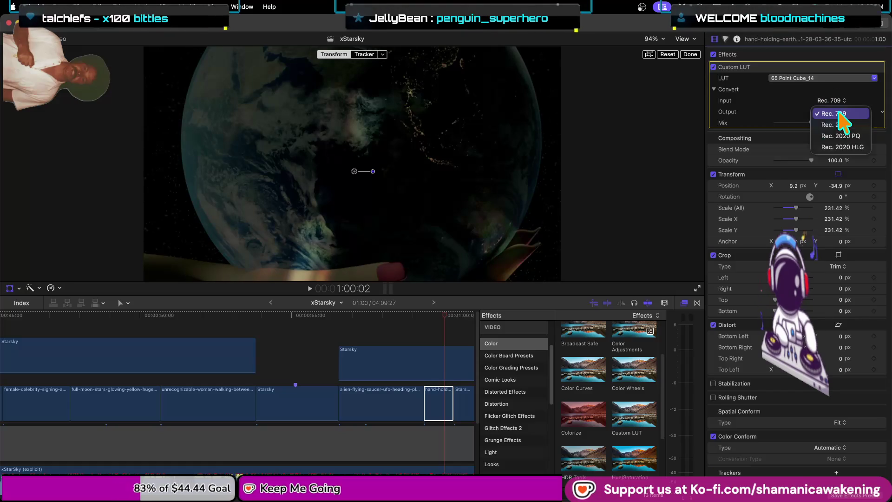
pyautogui.click(838, 125)
pyautogui.click(836, 123)
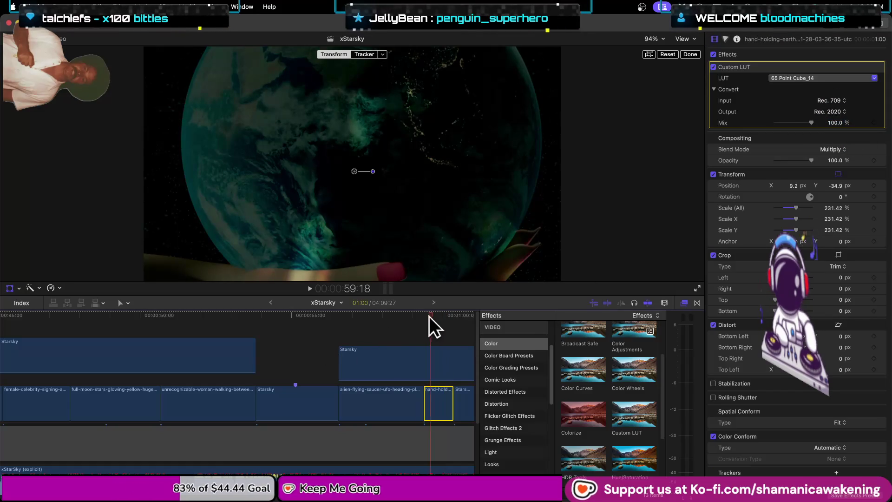
pyautogui.click(359, 341)
pyautogui.moveTo(359, 341); pyautogui.dragTo(449, 345)
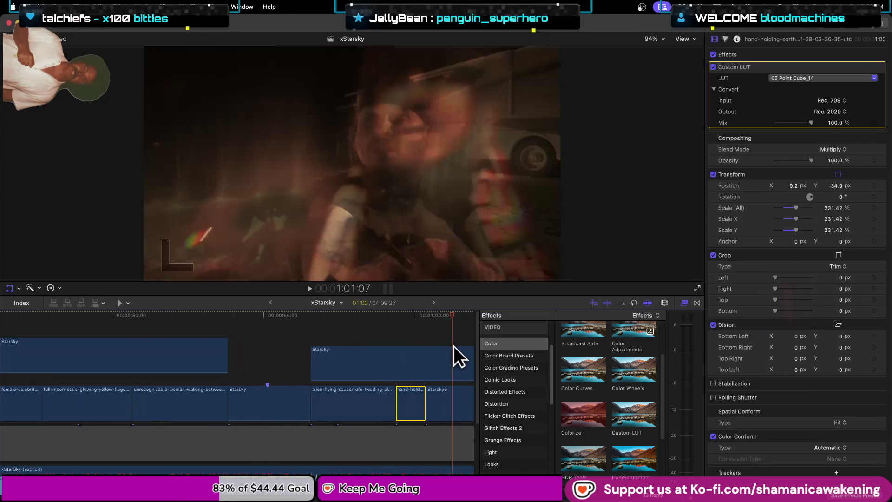
# - Review the hand clip's cut with transform controls, then select the Starsky clip
pyautogui.moveTo(449, 345); pyautogui.dragTo(341, 355)
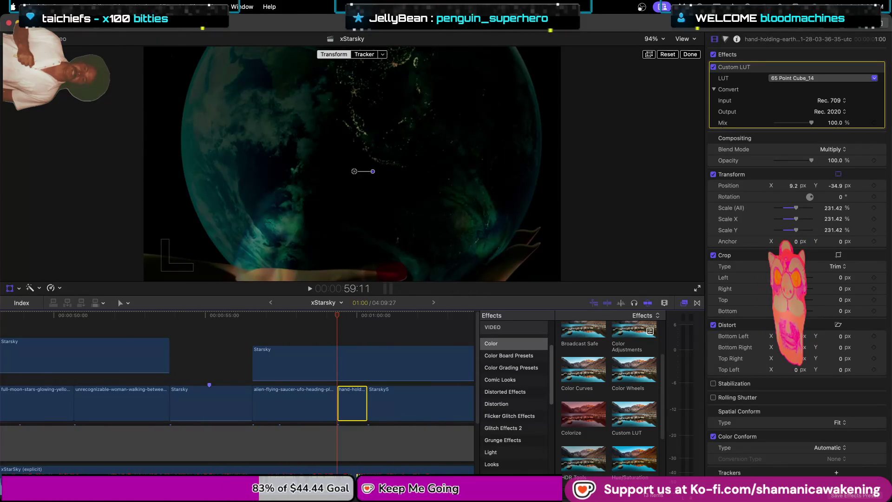
pyautogui.moveTo(338, 316); pyautogui.dragTo(366, 314)
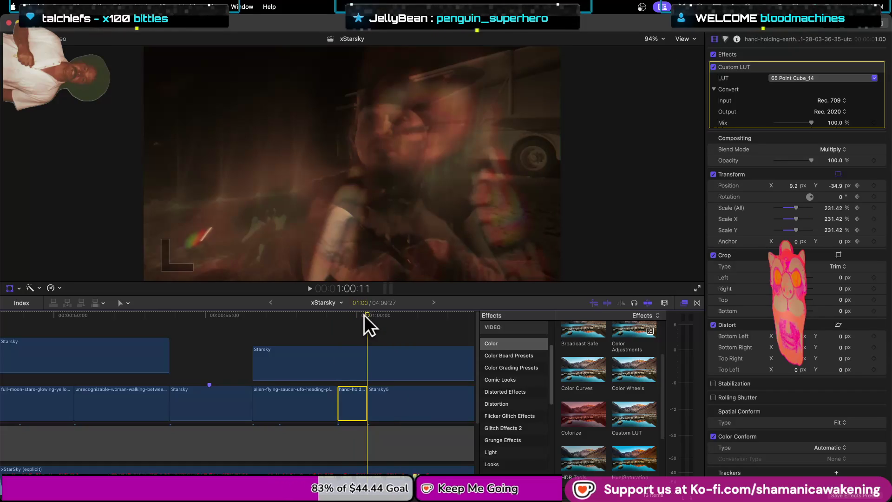
pyautogui.hotkey('shift', 't')
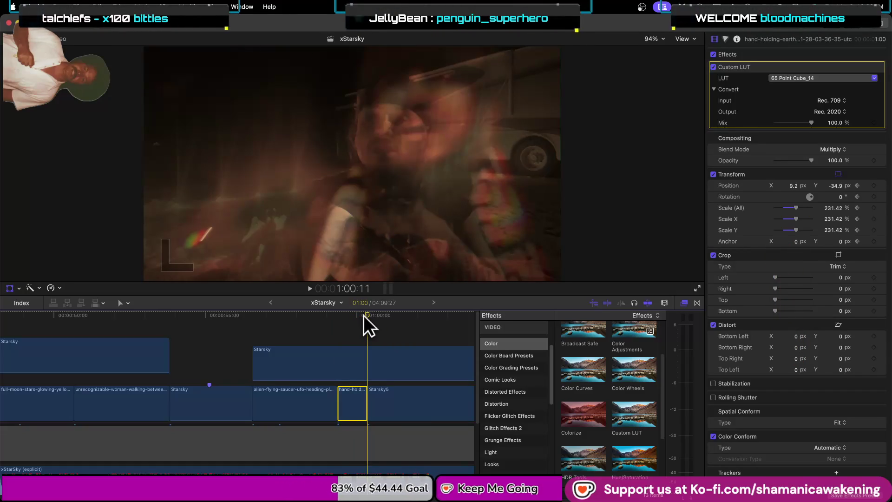
pyautogui.click(361, 315)
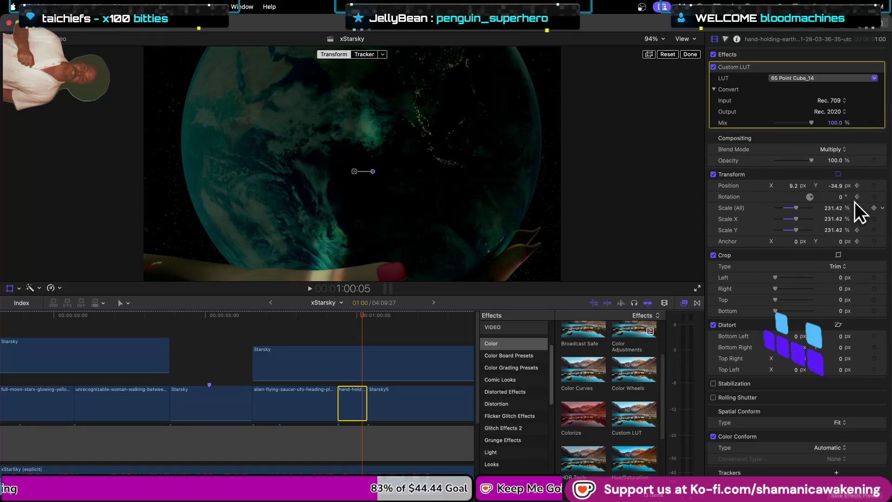
pyautogui.press('space')
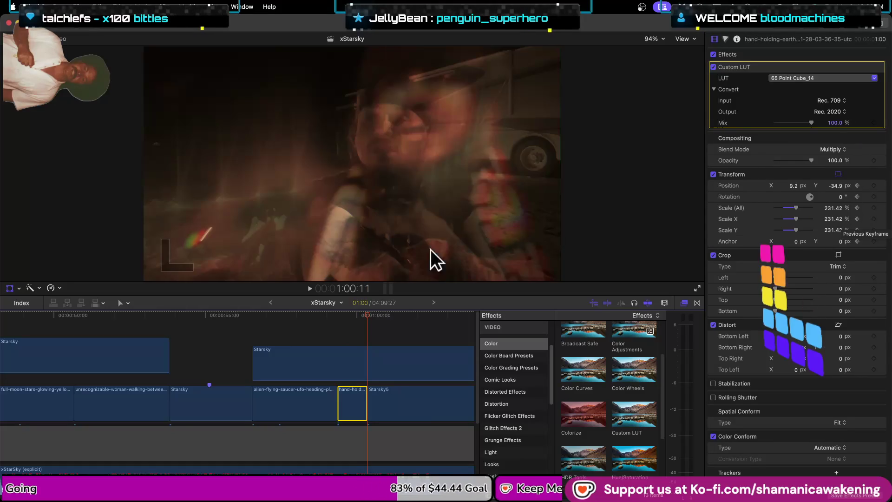
pyautogui.click(324, 334)
pyautogui.click(253, 318)
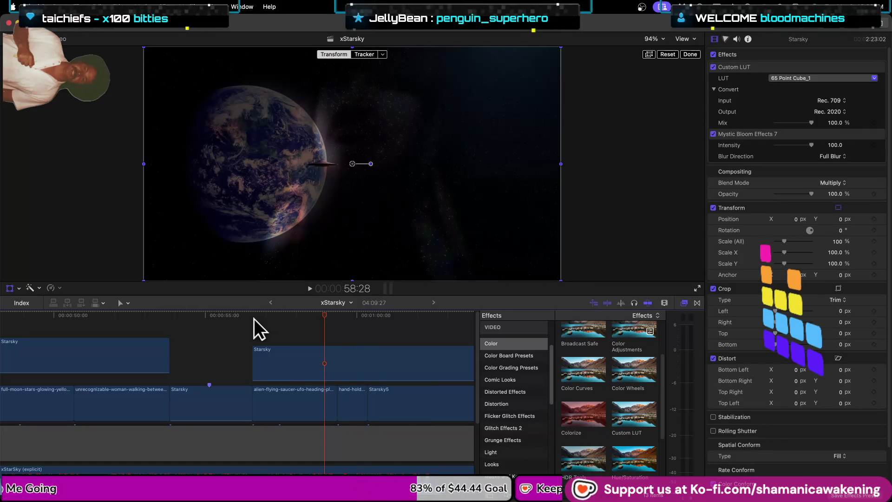
# - Shorten the saucer clip's end and extend the hand-holding-earth clip to meet it
pyautogui.press('space')
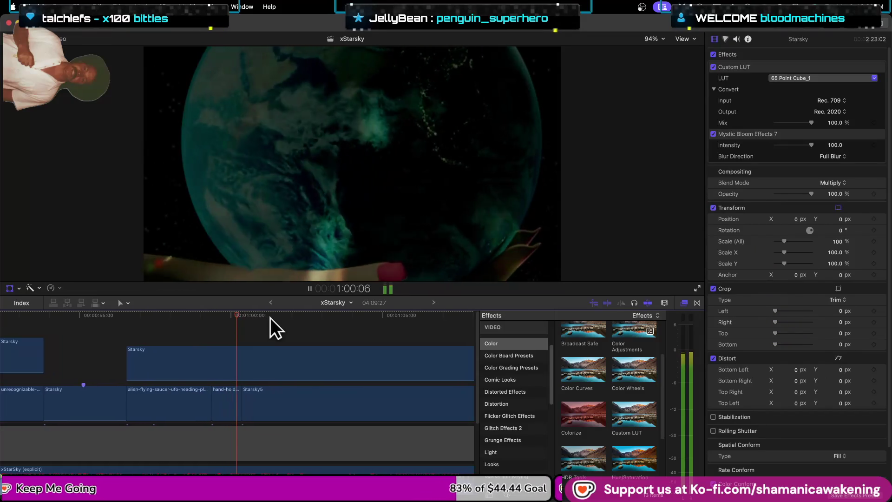
pyautogui.press('space')
pyautogui.moveTo(192, 408); pyautogui.dragTo(172, 408)
pyautogui.click(146, 330)
pyautogui.press('space')
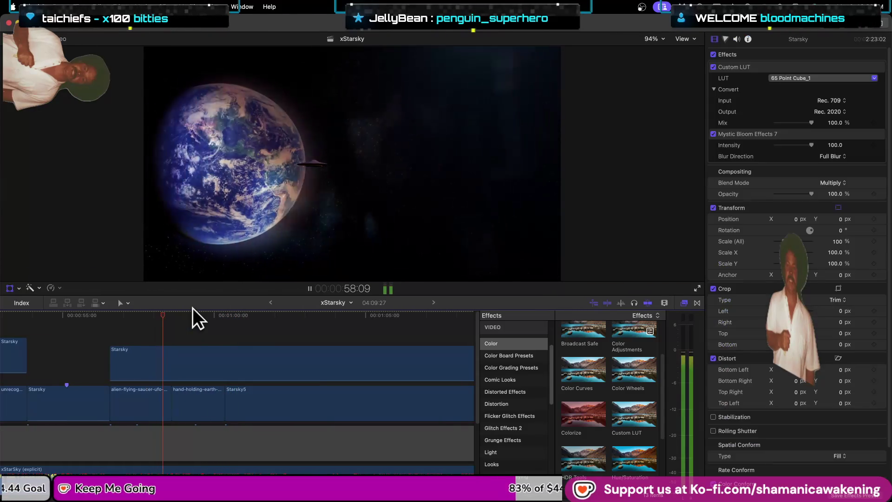
pyautogui.press('space')
# - Roll the saucer-to-earth cut six frames earlier and play it back
pyautogui.moveTo(170, 403); pyautogui.dragTo(169, 403)
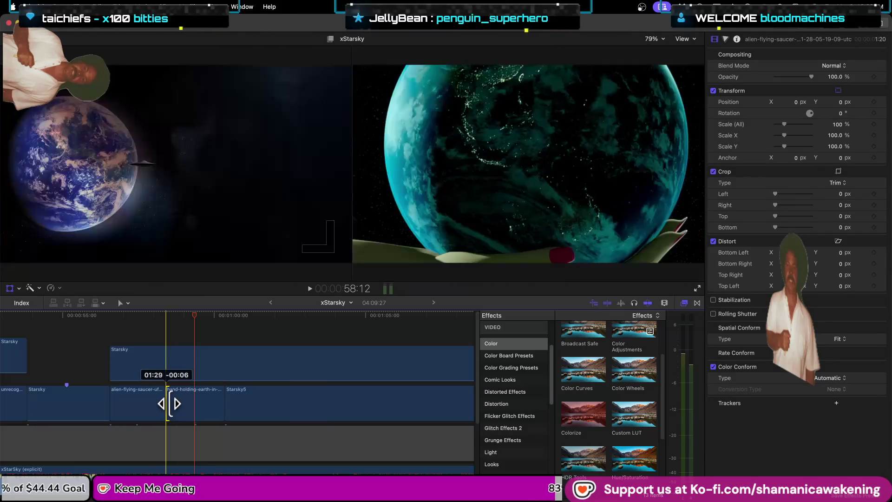
pyautogui.click(140, 333)
pyautogui.press('space')
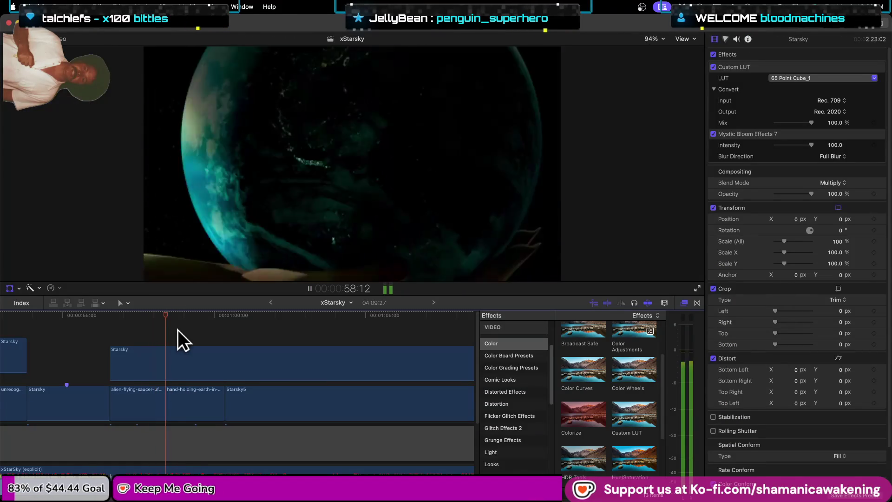
pyautogui.press('space')
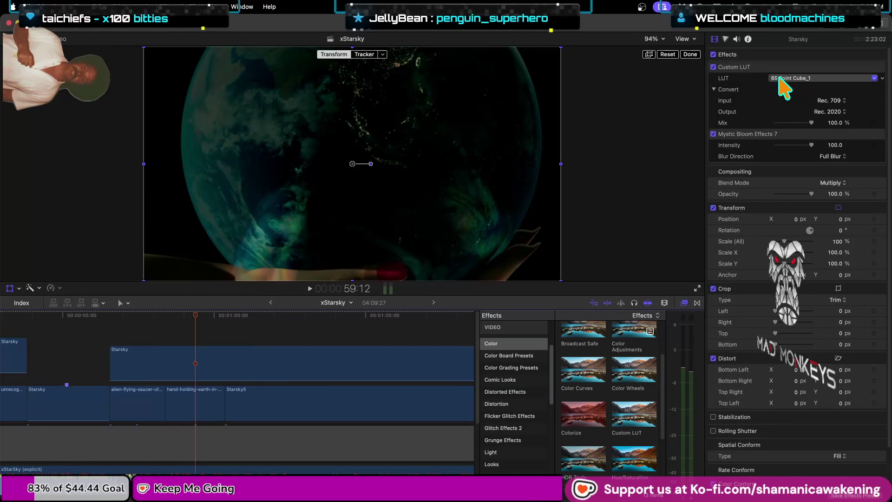
# - Give the Starsky clip's LUT 65 Point Cube_14 with Rec. 709 output
pyautogui.click(779, 78)
pyautogui.click(787, 96)
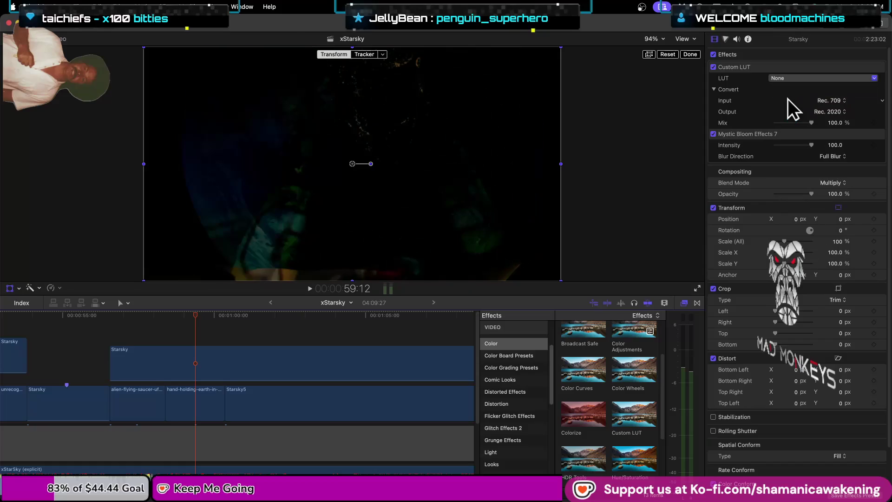
pyautogui.click(832, 100)
pyautogui.click(834, 102)
pyautogui.click(818, 79)
pyautogui.press('Escape')
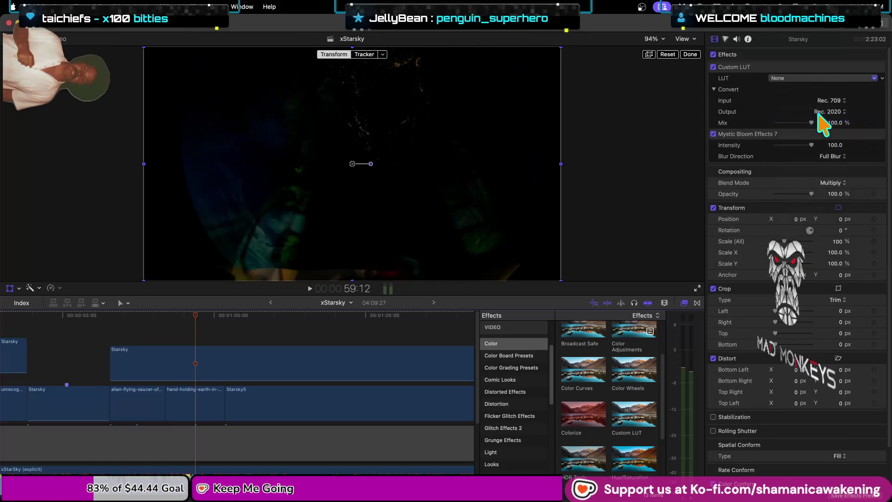
pyautogui.click(830, 113)
pyautogui.click(835, 103)
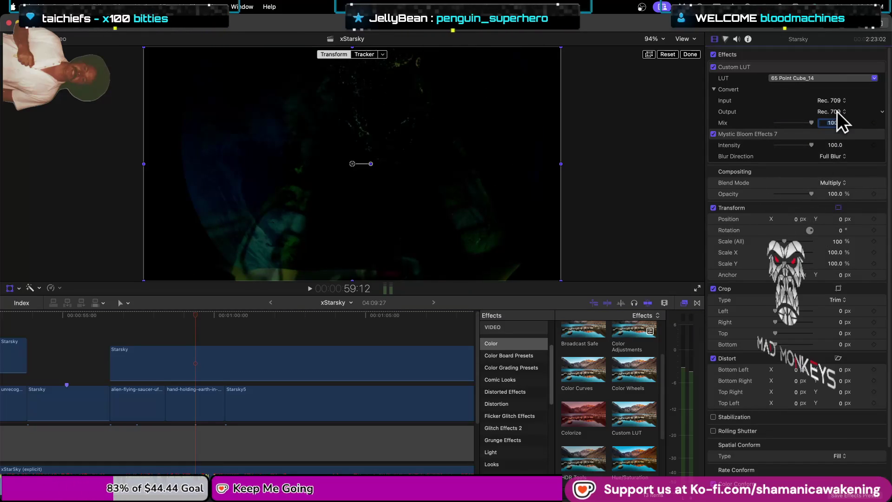
# - Switch the Starsky clip's blend mode to Darken and play back the section
pyautogui.click(840, 184)
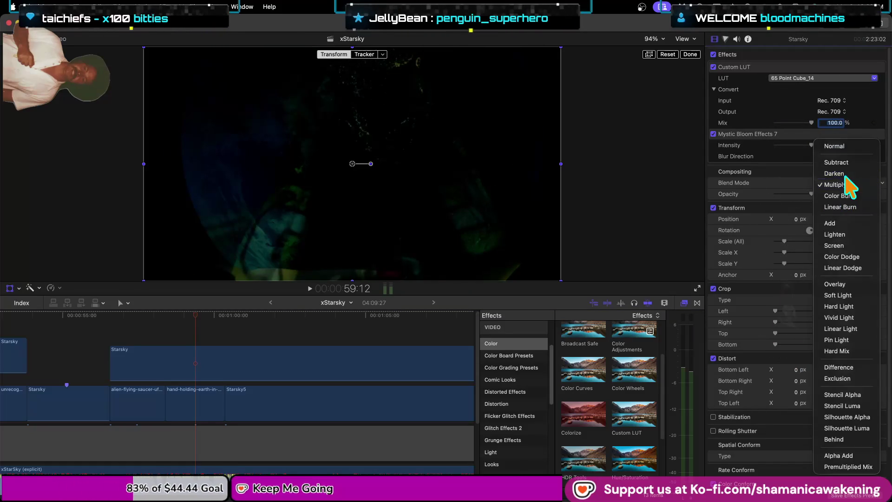
pyautogui.click(840, 174)
pyautogui.click(838, 181)
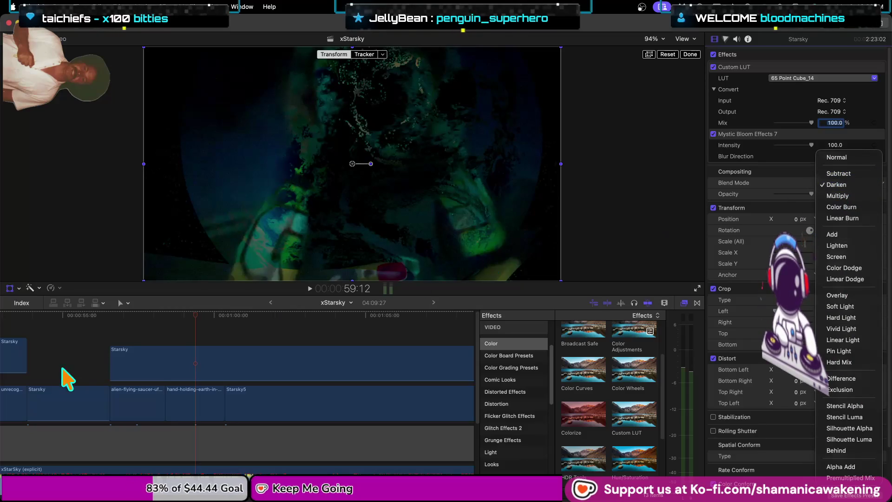
pyautogui.click(193, 314)
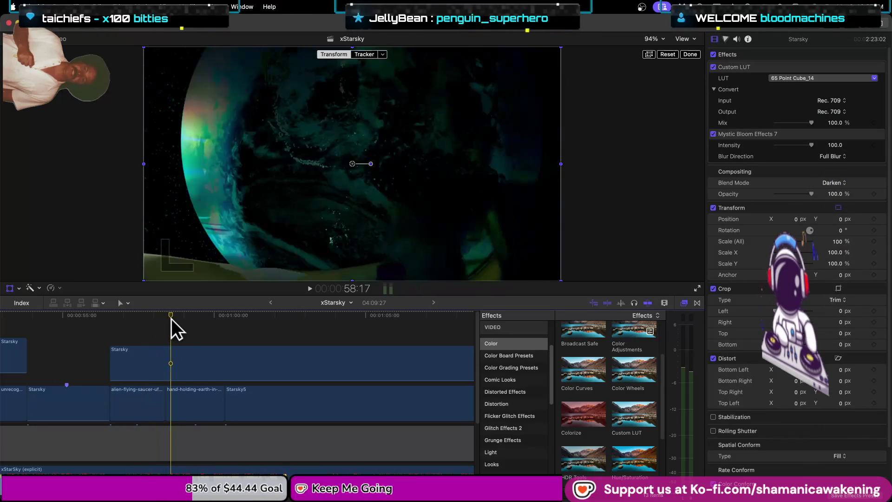
pyautogui.click(192, 321)
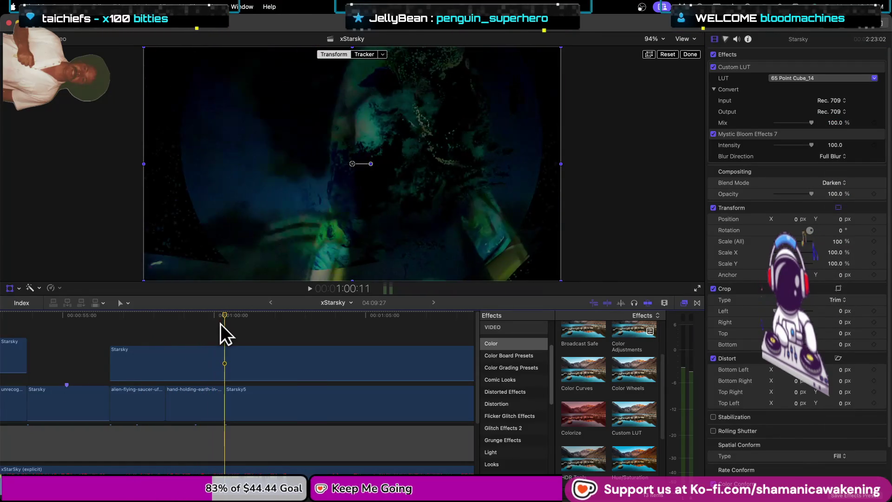
pyautogui.click(230, 325)
pyautogui.press('space')
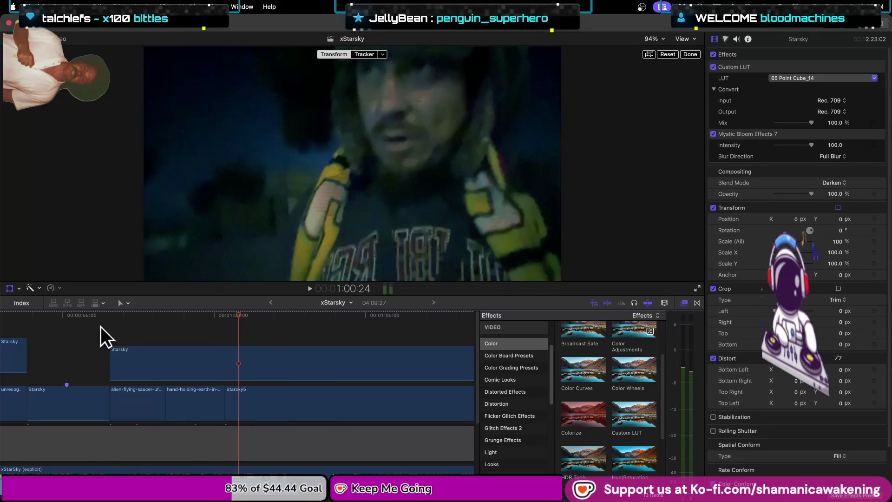
pyautogui.click(103, 327)
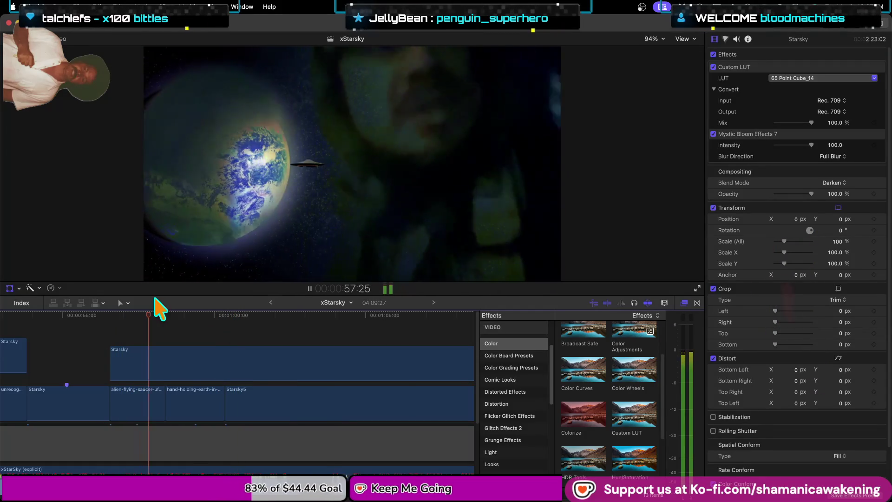
pyautogui.press('space')
pyautogui.hotkey('shift', 't')
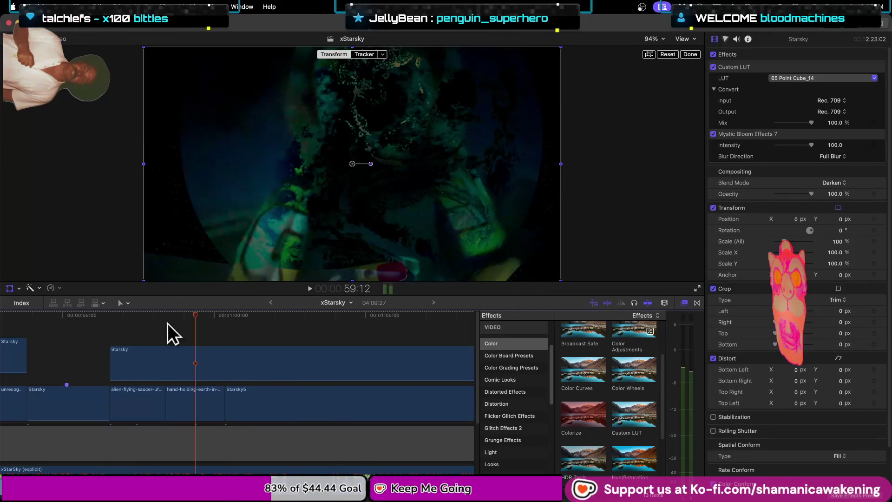
pyautogui.click(197, 409)
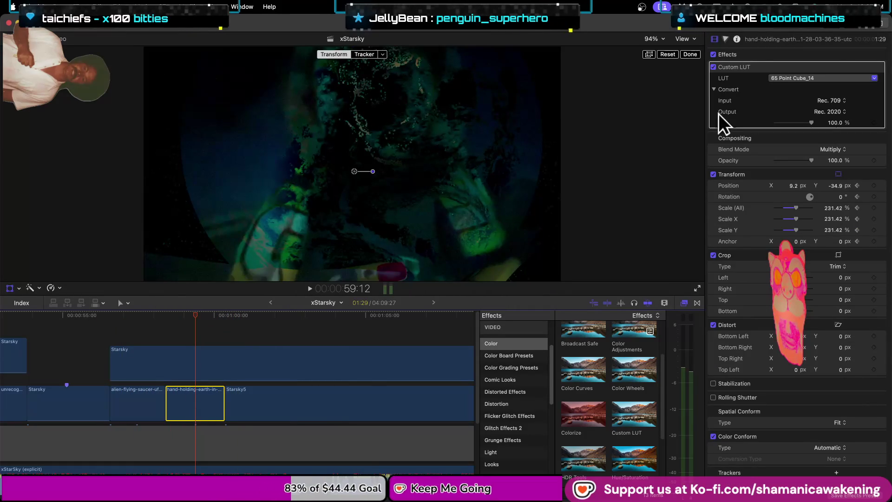
# - Keyframe the earth clip's scale from 231.42% down to about 99% and replay
pyautogui.click(194, 319)
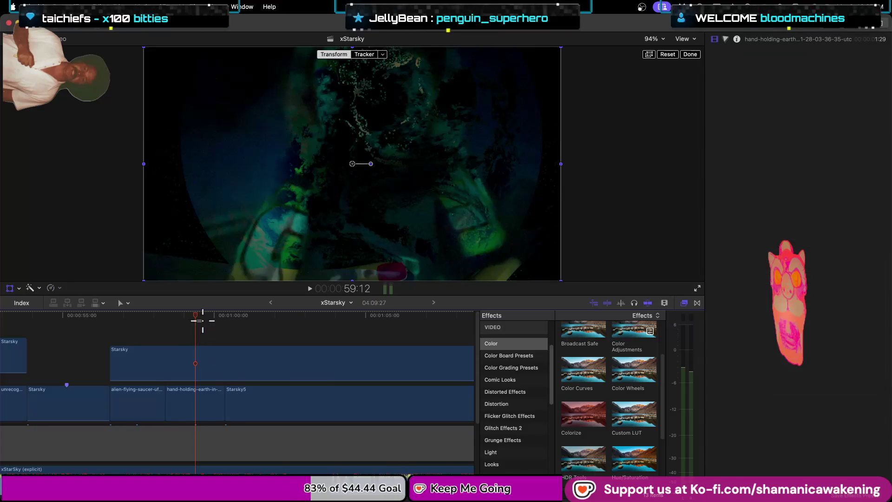
pyautogui.click(203, 314)
pyautogui.moveTo(203, 314); pyautogui.dragTo(218, 314)
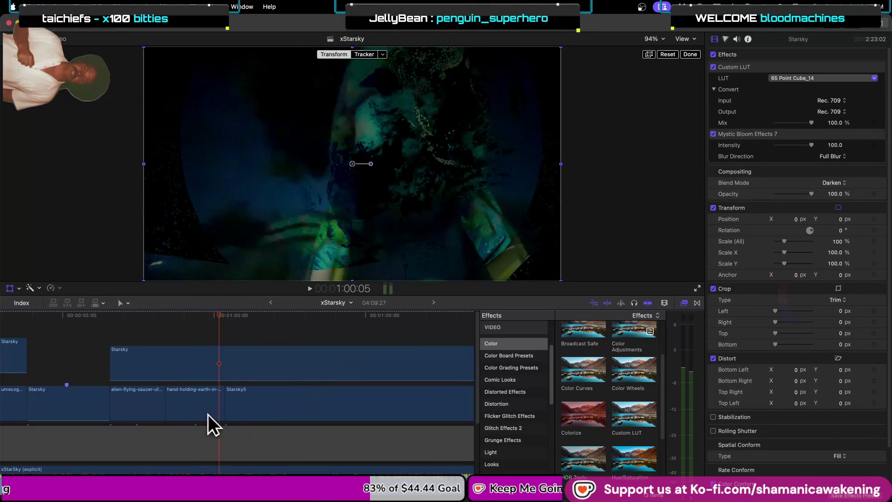
pyautogui.click(194, 407)
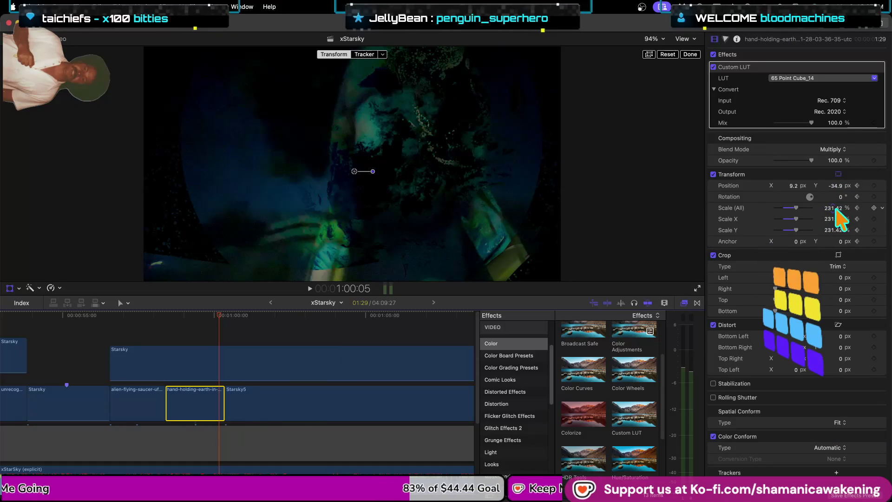
pyautogui.moveTo(835, 209)
pyautogui.mouseDown()
pyautogui.moveTo(789, 209)
pyautogui.moveTo(833, 208)
pyautogui.mouseUp()
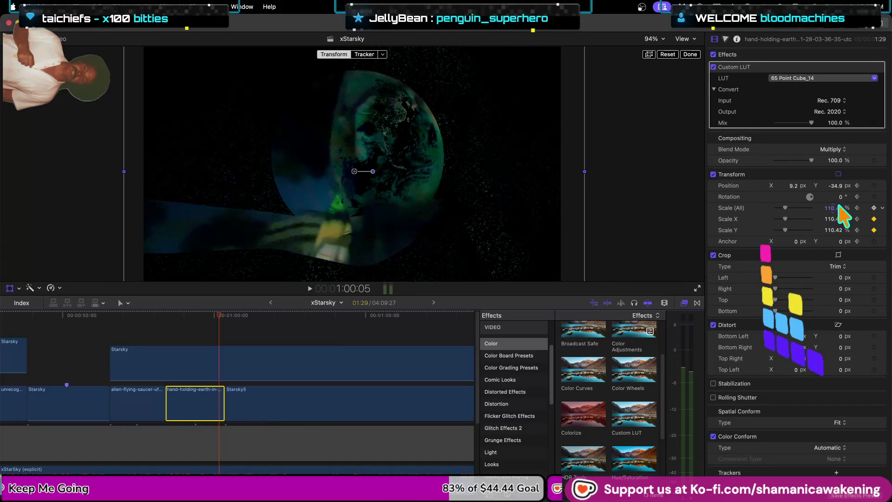
pyautogui.moveTo(833, 207); pyautogui.dragTo(833, 208)
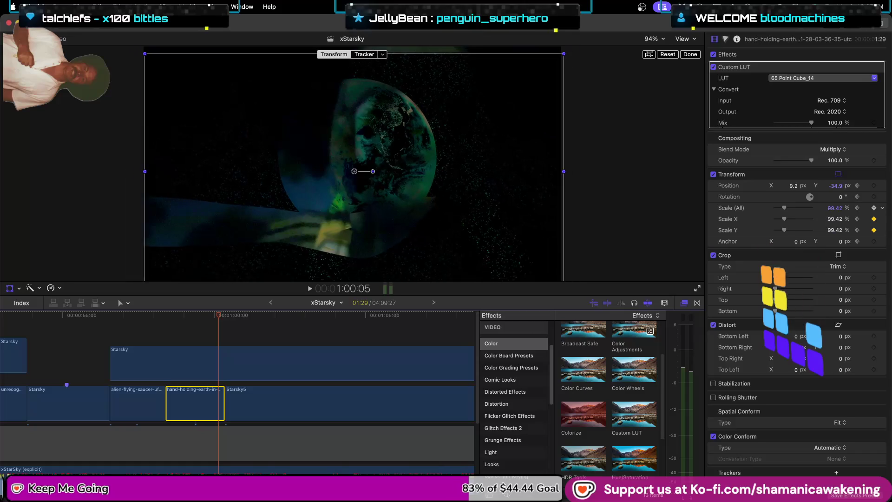
pyautogui.click(224, 320)
pyautogui.click(71, 329)
pyautogui.press('space')
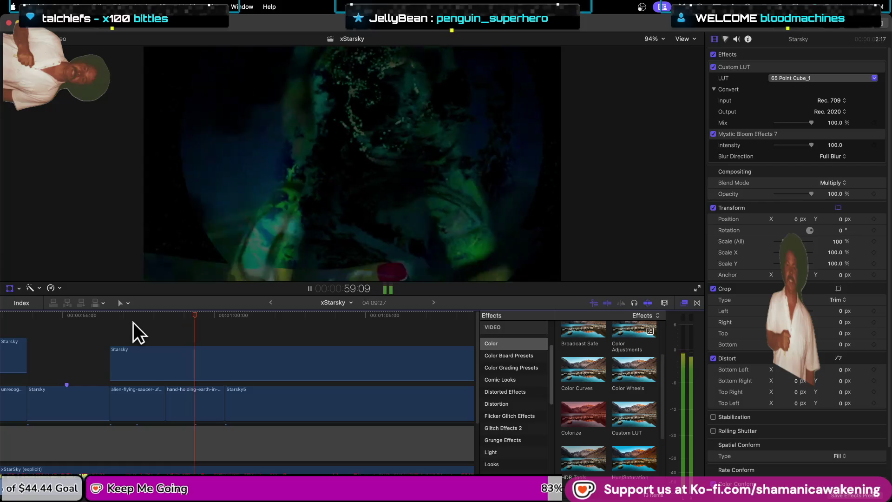
pyautogui.press('space')
pyautogui.click(132, 322)
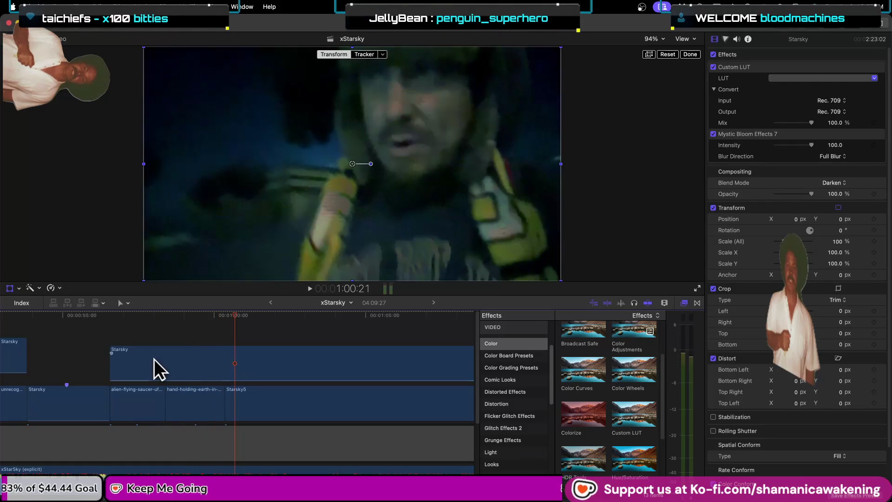
# - Trim the hand-holding-earth clip's end shorter, leaving a gap before Starsky5, and replay
pyautogui.moveTo(225, 400); pyautogui.dragTo(196, 400)
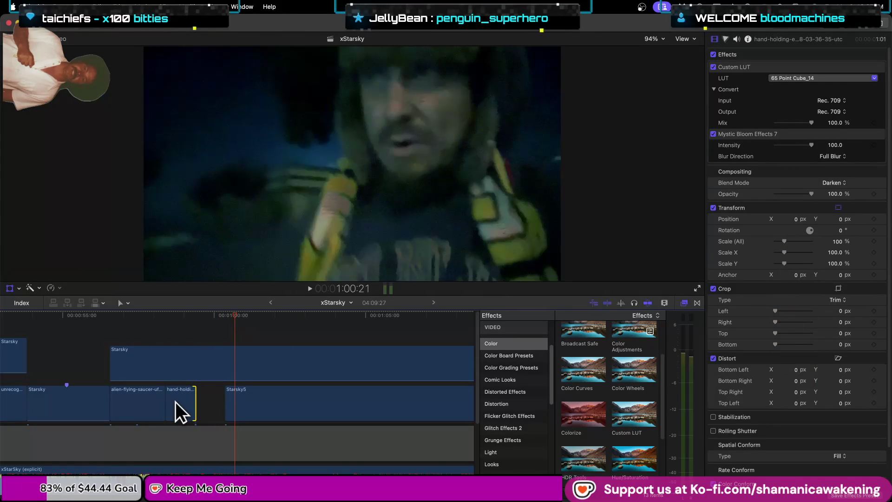
pyautogui.click(92, 347)
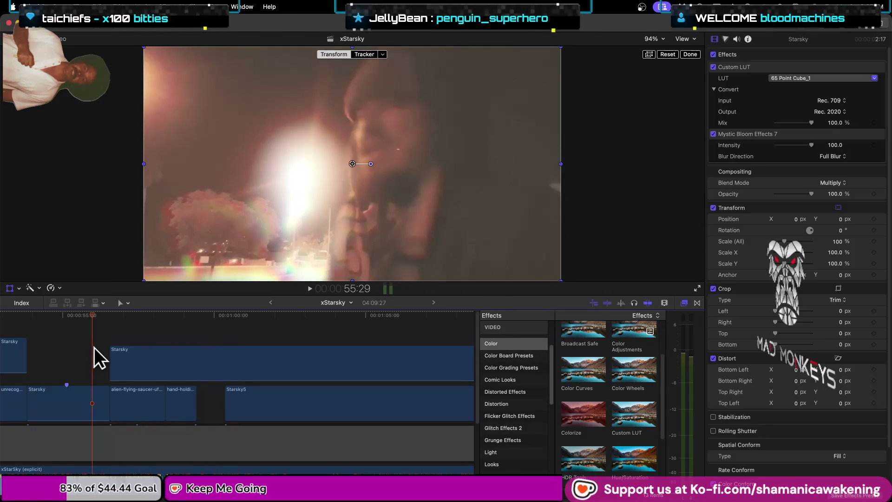
pyautogui.press('space')
pyautogui.press('space')
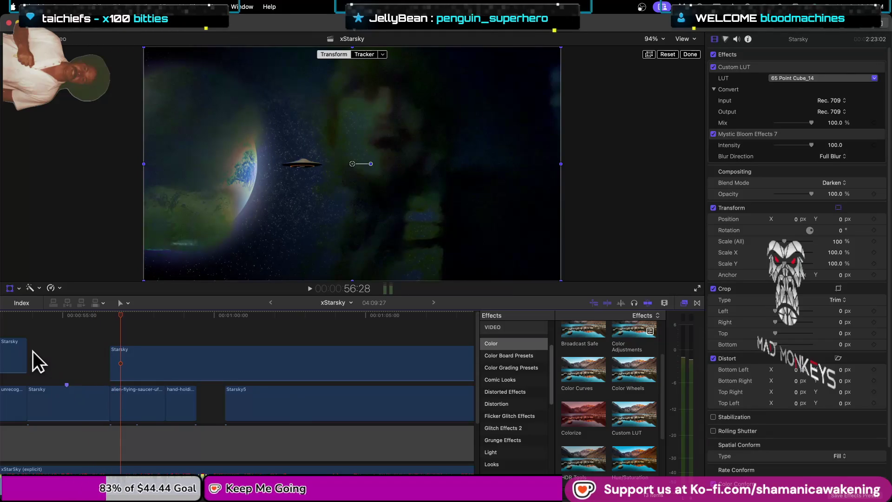
pyautogui.press('space')
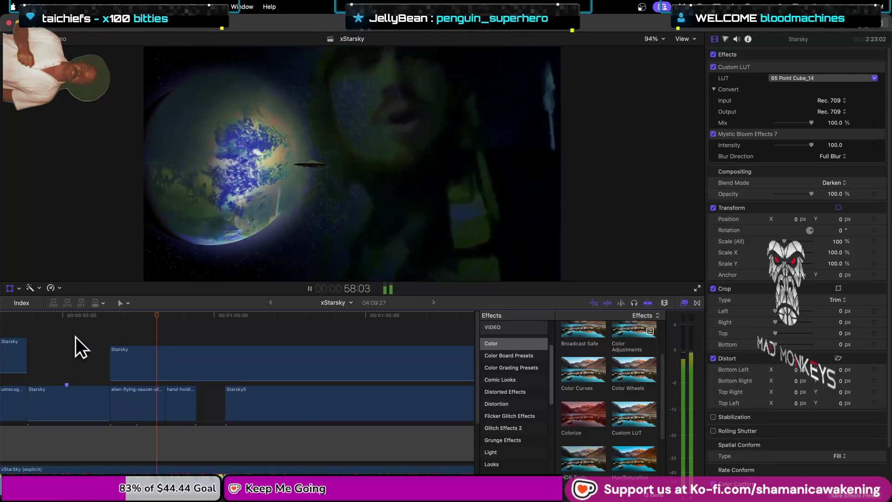
pyautogui.press('space')
pyautogui.moveTo(164, 405); pyautogui.dragTo(149, 390)
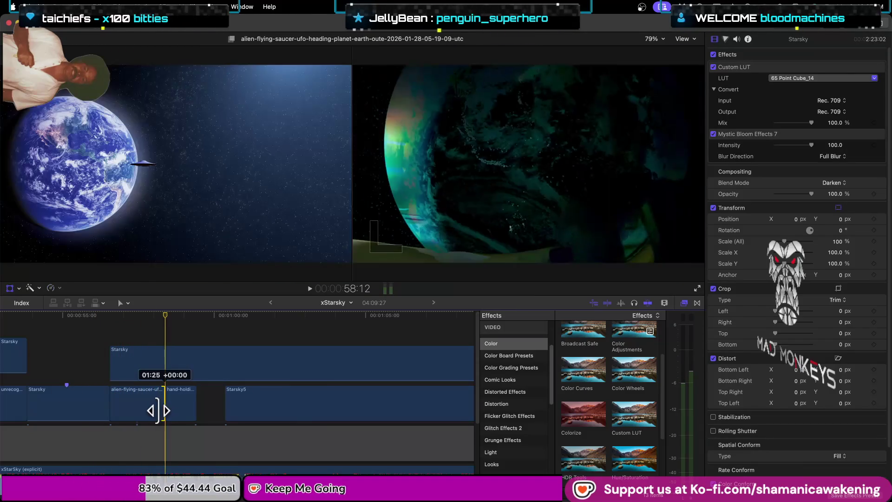
# - Make the hand-holding clip start right after the saucer clip and replay the edit
pyautogui.click(138, 344)
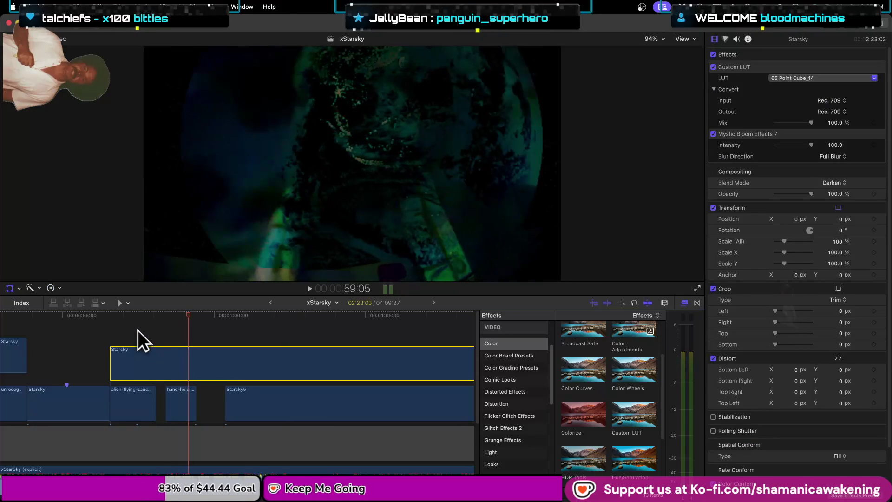
pyautogui.press('space')
pyautogui.press('super+4')
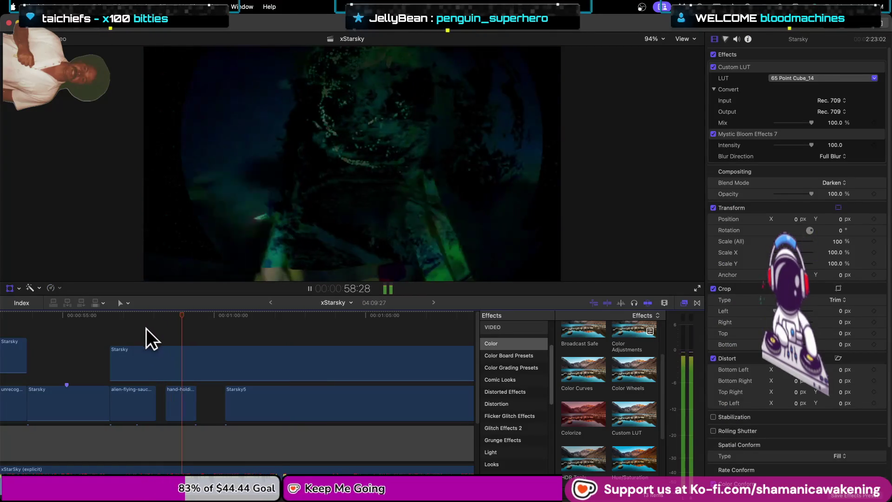
pyautogui.press('space')
pyautogui.moveTo(166, 404)
pyautogui.mouseDown()
pyautogui.moveTo(157, 404)
pyautogui.moveTo(190, 405)
pyautogui.mouseUp()
pyautogui.press('space')
pyautogui.hotkey('shift', '/')
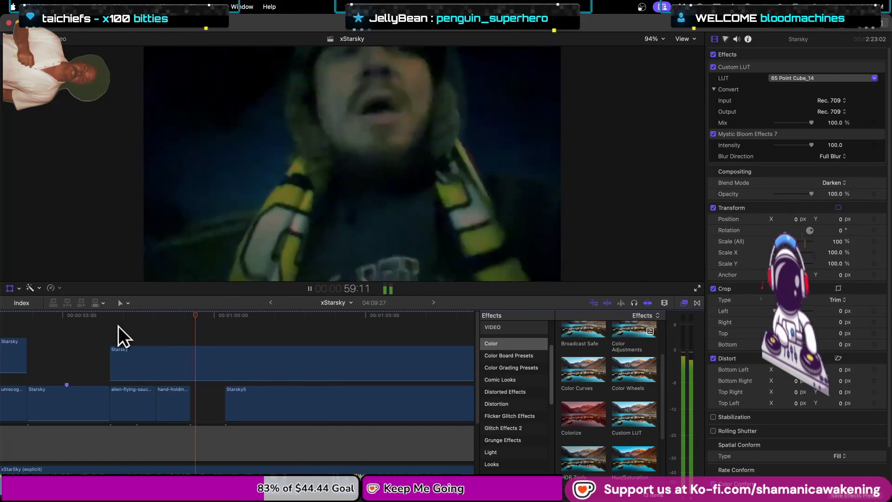
pyautogui.click(176, 399)
pyautogui.moveTo(194, 316); pyautogui.dragTo(156, 316)
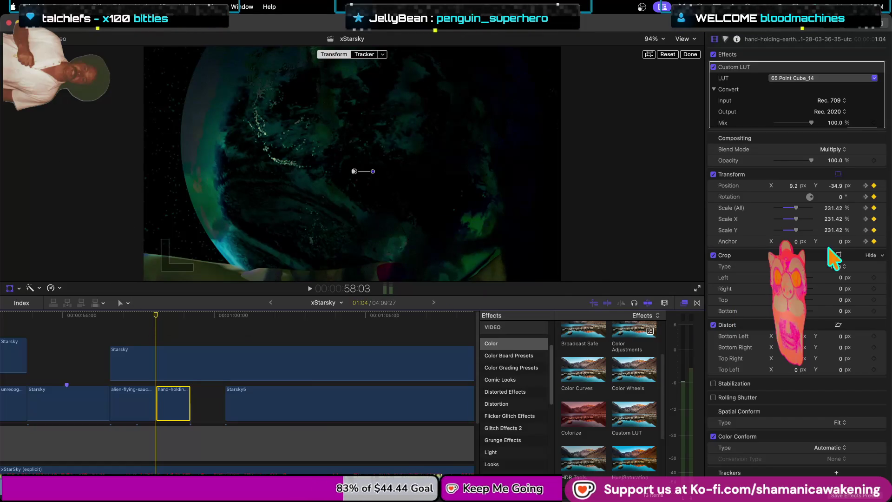
# - Review the hand-holding-earth clip's scale animation (about 100% to 211%) and stop just before one minute
pyautogui.click(831, 208)
pyautogui.write('100')
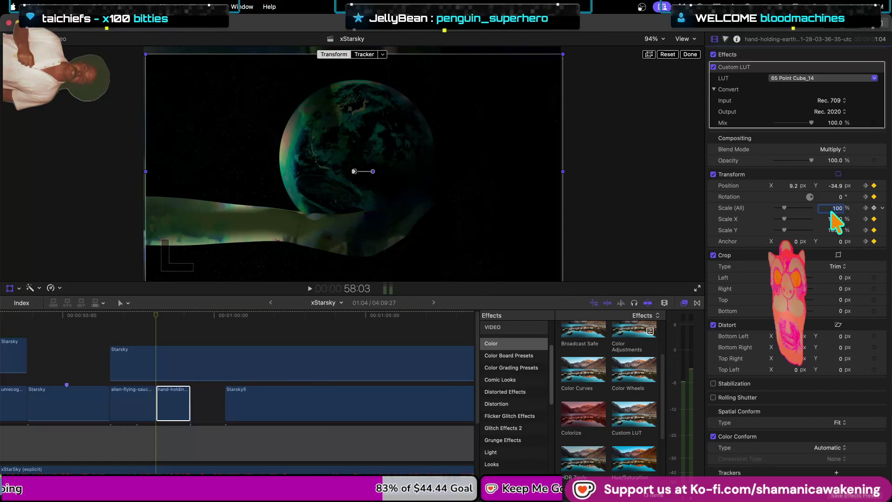
pyautogui.moveTo(154, 314); pyautogui.dragTo(182, 319)
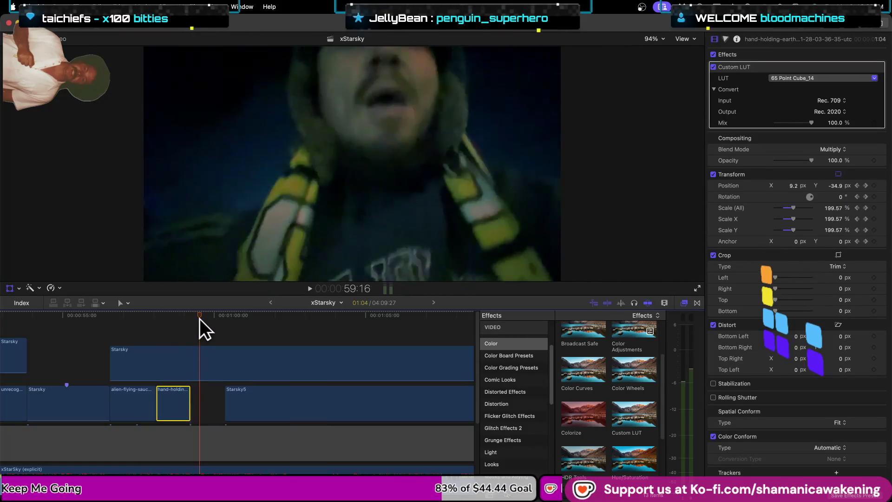
pyautogui.moveTo(182, 318); pyautogui.dragTo(96, 314)
pyautogui.press('space')
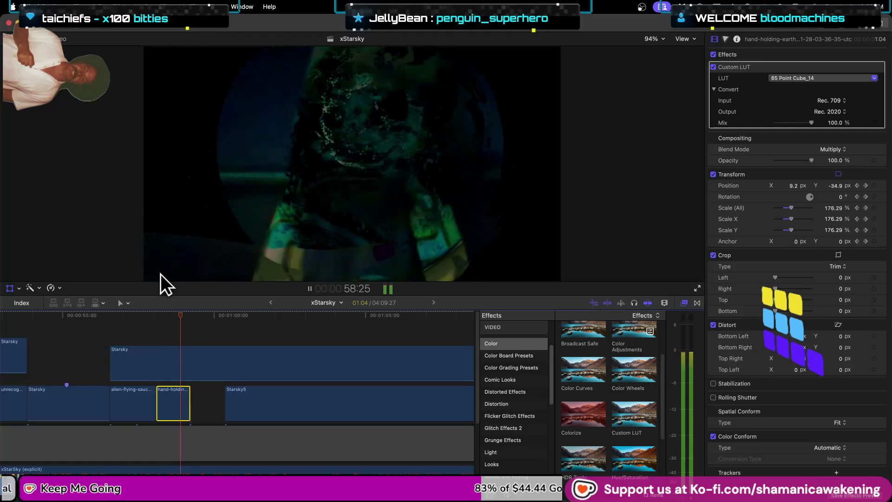
pyautogui.press('space')
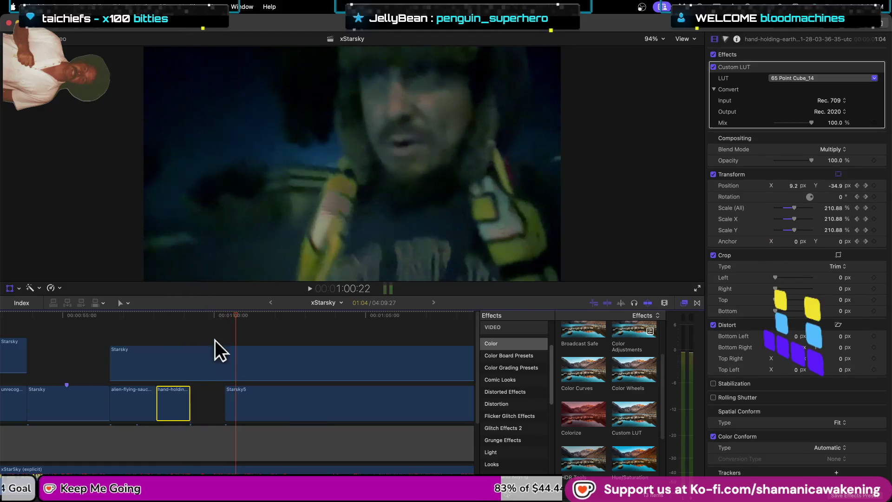
pyautogui.moveTo(238, 313)
pyautogui.mouseDown()
pyautogui.moveTo(200, 328)
pyautogui.moveTo(224, 331)
pyautogui.mouseUp()
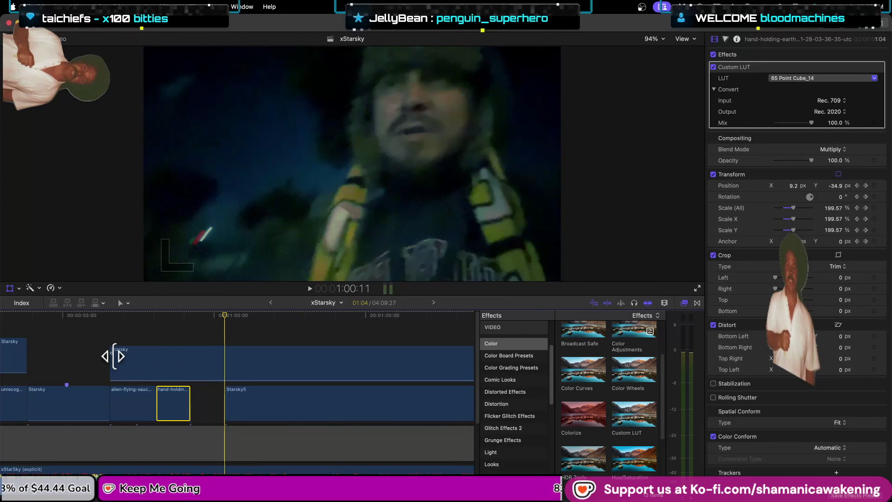
pyautogui.click(140, 358)
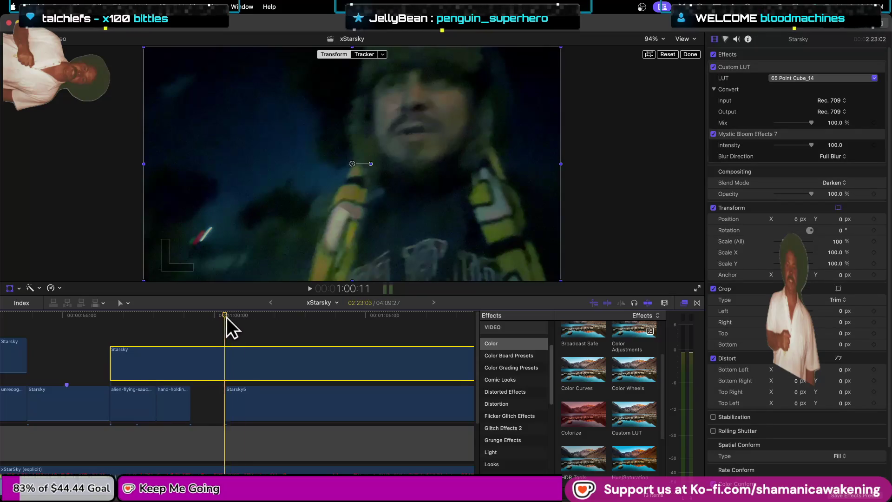
# - Set the Starsky clip's blend mode to Multiply and grade it with the 65 Point Cube_1 LUT
pyautogui.moveTo(226, 317); pyautogui.dragTo(239, 319)
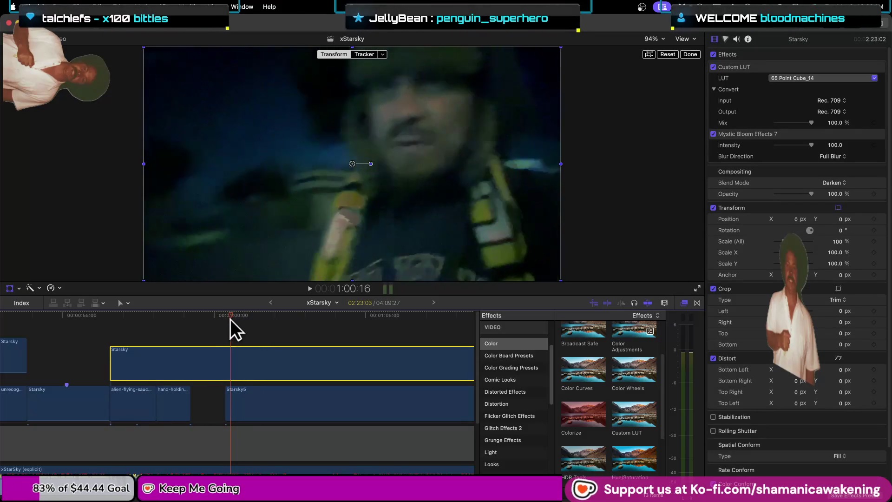
pyautogui.moveTo(239, 318); pyautogui.dragTo(187, 318)
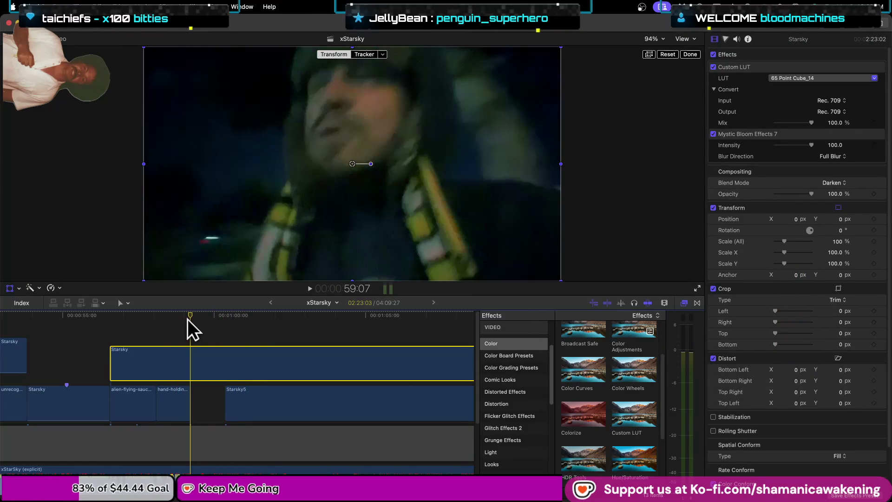
pyautogui.click(844, 183)
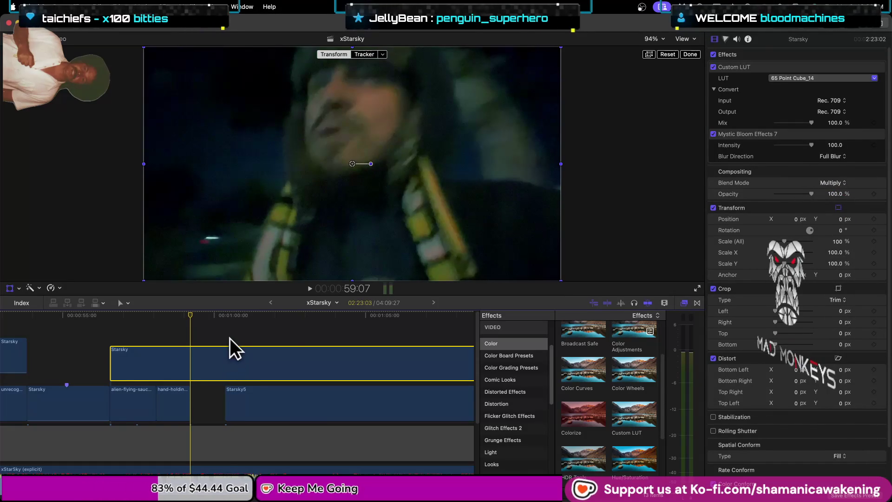
pyautogui.click(800, 78)
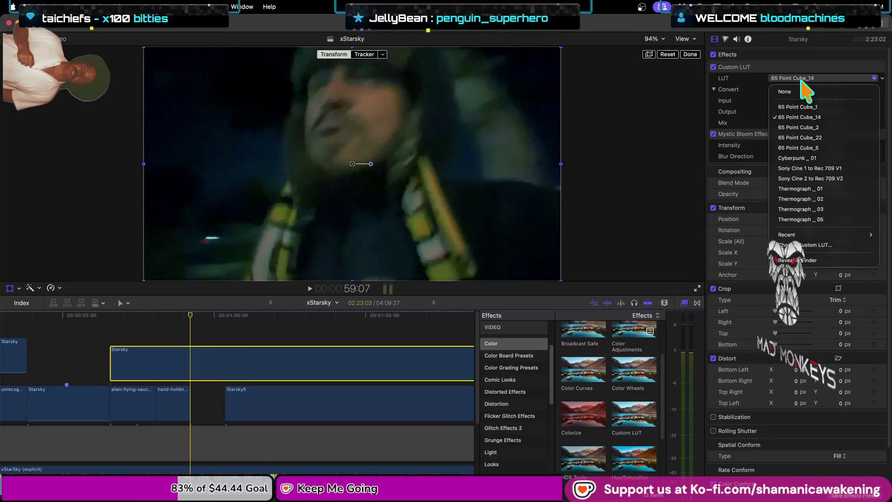
pyautogui.click(801, 107)
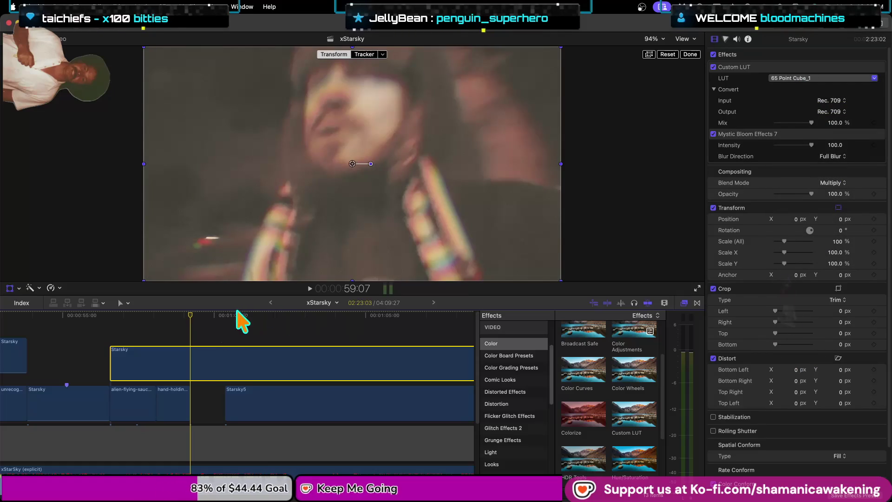
pyautogui.moveTo(189, 314)
pyautogui.mouseDown()
pyautogui.moveTo(197, 315)
pyautogui.moveTo(190, 332)
pyautogui.mouseUp()
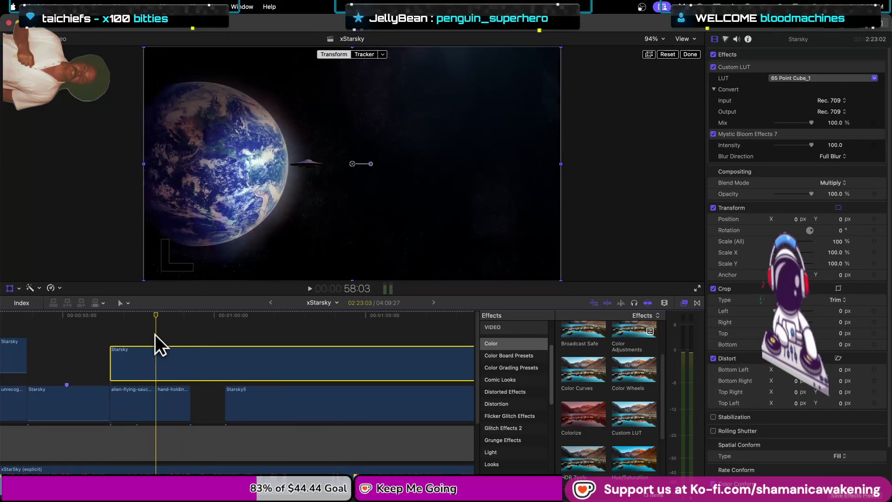
pyautogui.moveTo(191, 332); pyautogui.dragTo(168, 333)
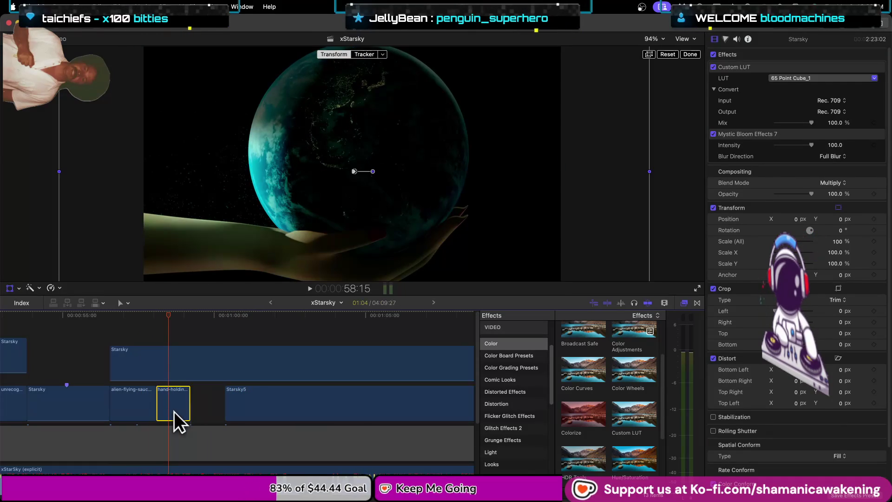
# - Switch the hand-holding-earth clip's blend mode from Multiply to Subtract
pyautogui.click(829, 150)
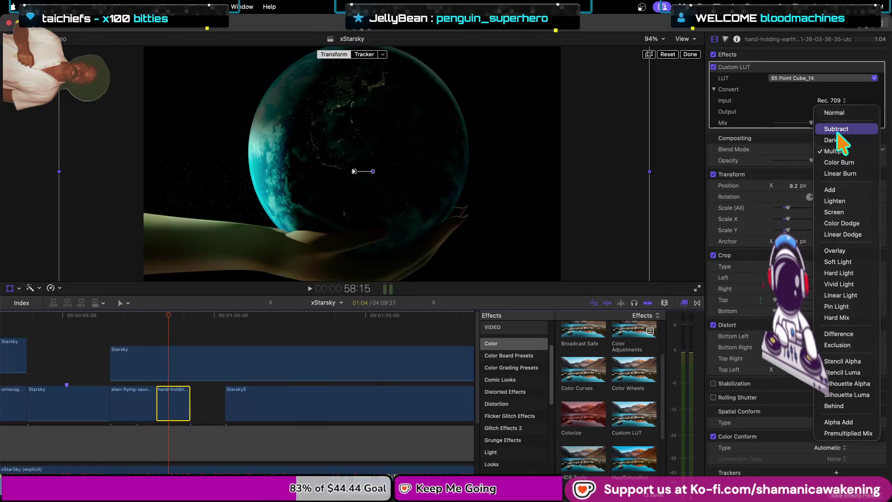
pyautogui.click(846, 115)
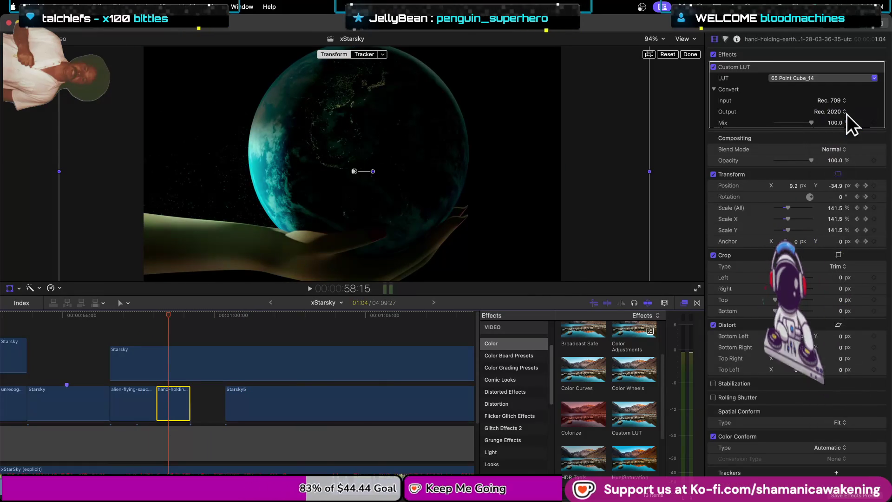
pyautogui.click(837, 151)
pyautogui.click(839, 168)
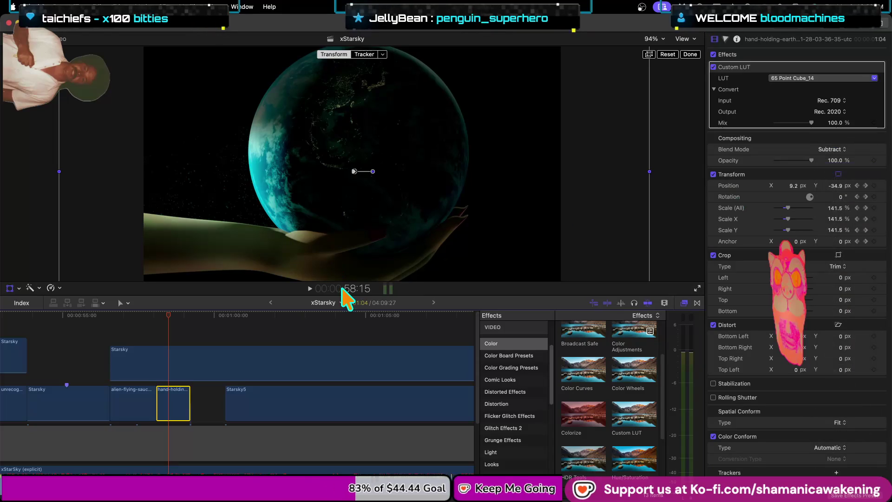
# - Delete the hand-holding-earth clip from the xStarsky storyline
pyautogui.click(163, 316)
pyautogui.moveTo(155, 316); pyautogui.dragTo(140, 319)
pyautogui.click(162, 316)
pyautogui.click(170, 402)
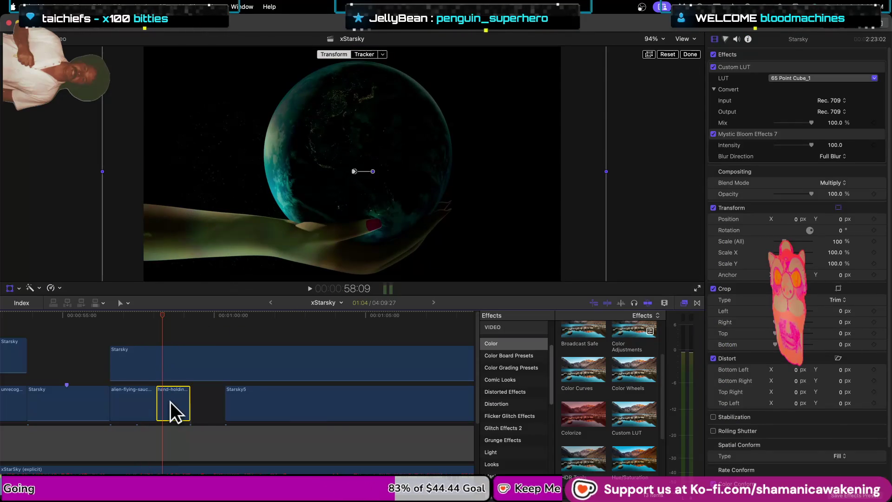
pyautogui.press('Delete')
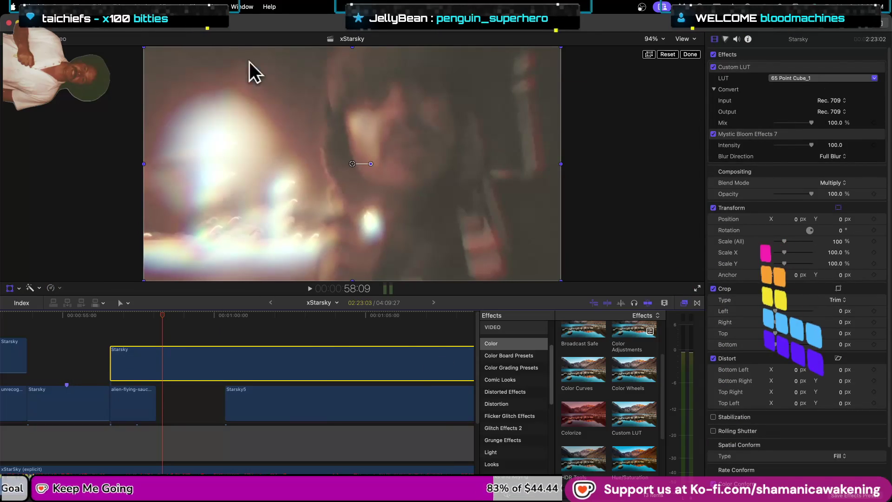
# - Finish transform editing and review the gap after the flying-saucer clip, then play backward
pyautogui.click(688, 53)
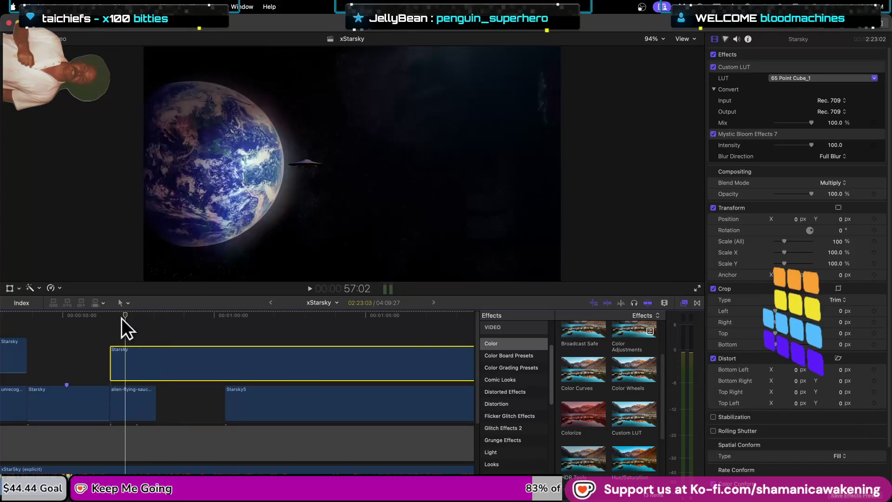
pyautogui.click(156, 318)
pyautogui.moveTo(156, 319)
pyautogui.mouseDown()
pyautogui.moveTo(271, 324)
pyautogui.moveTo(210, 317)
pyautogui.moveTo(32, 325)
pyautogui.mouseUp()
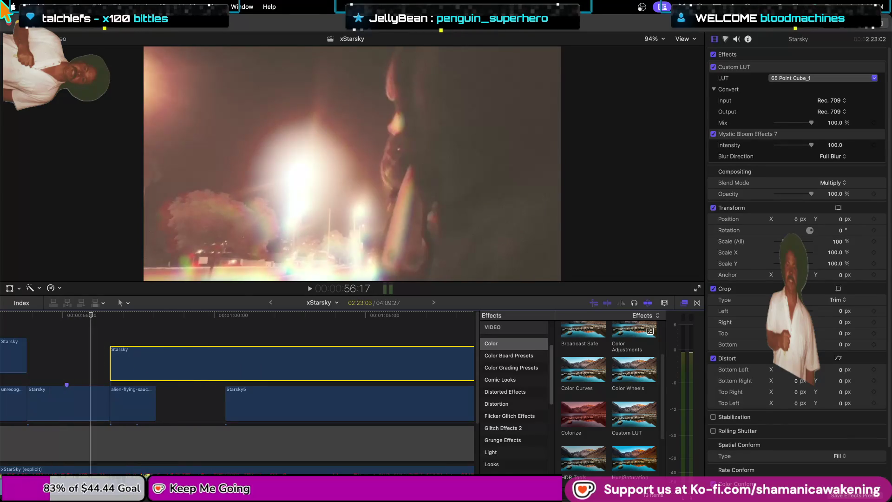
pyautogui.press('j')
pyautogui.press('j')
pyautogui.press('j')
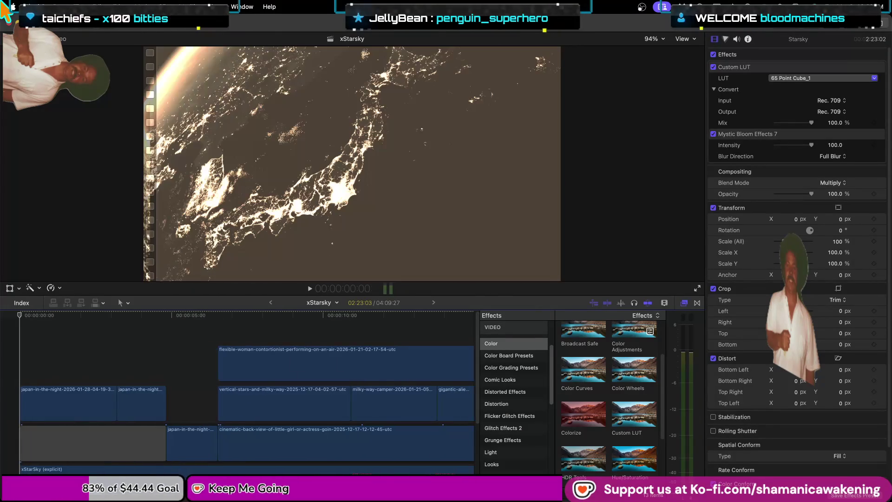
# - Hide the effects browser and inspector, raise the song volume about 3 dB, and play from the start
pyautogui.click(686, 297)
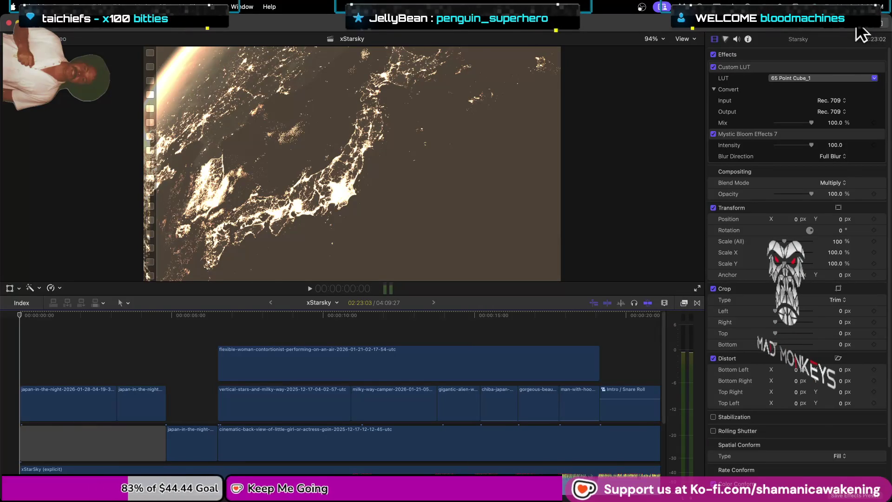
pyautogui.press('super+4')
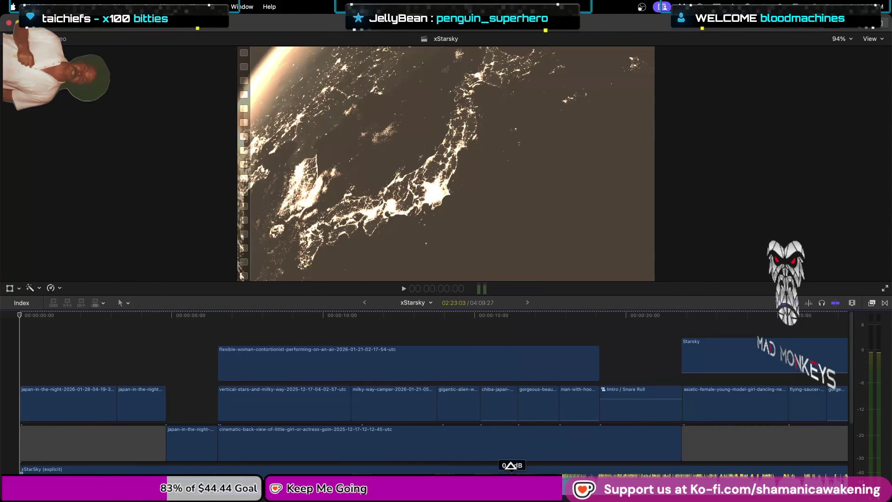
pyautogui.moveTo(507, 464); pyautogui.dragTo(510, 463)
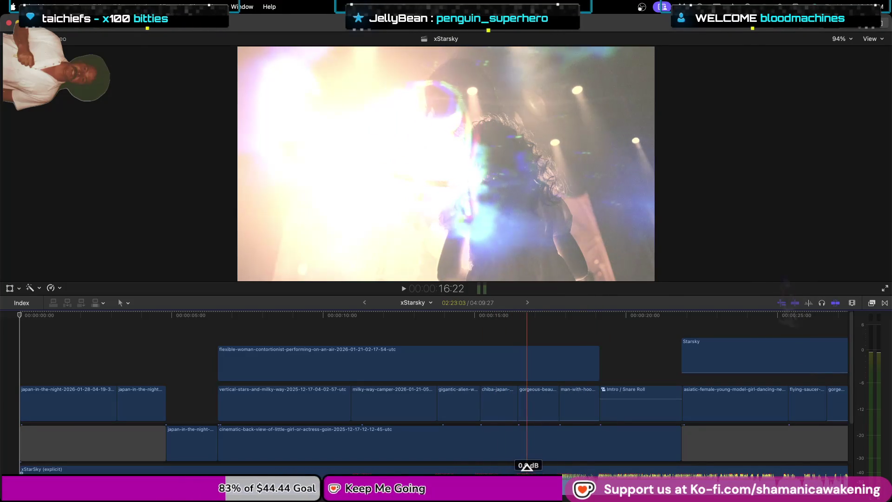
pyautogui.click(12, 355)
pyautogui.press('space')
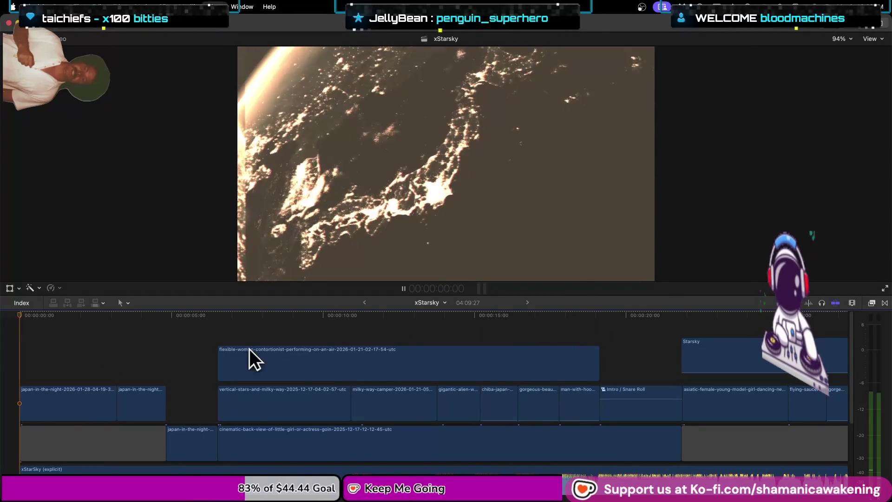
# - Enlarge the viewer over the timeline so it fills most of the window during playback
pyautogui.moveTo(858, 296); pyautogui.dragTo(854, 425)
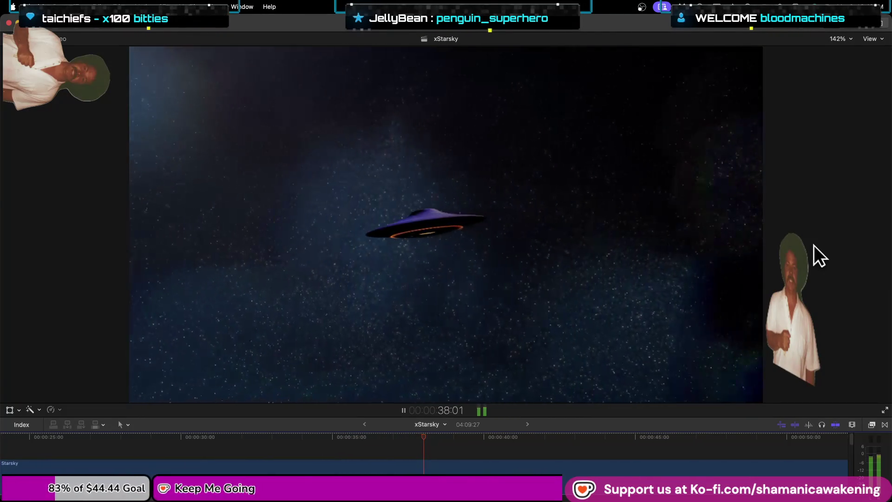
# - Slip the alien flying saucer clip's footage with the Trim tool
pyautogui.press('space')
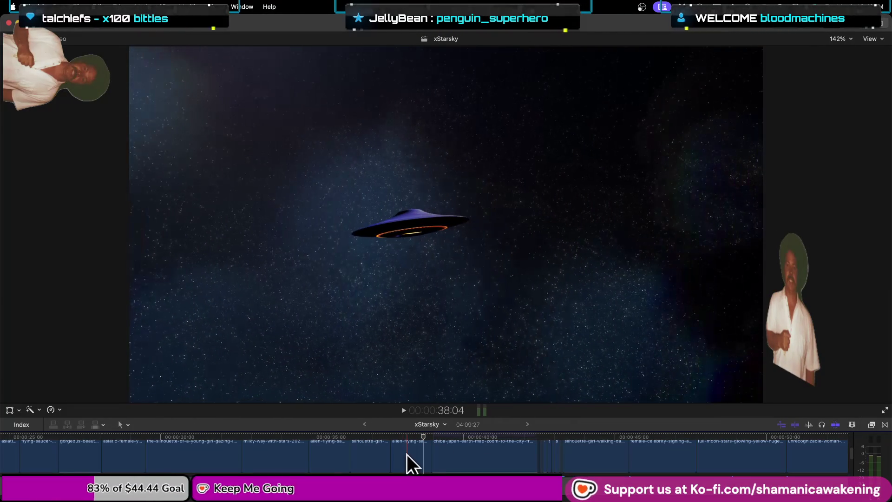
pyautogui.click(408, 450)
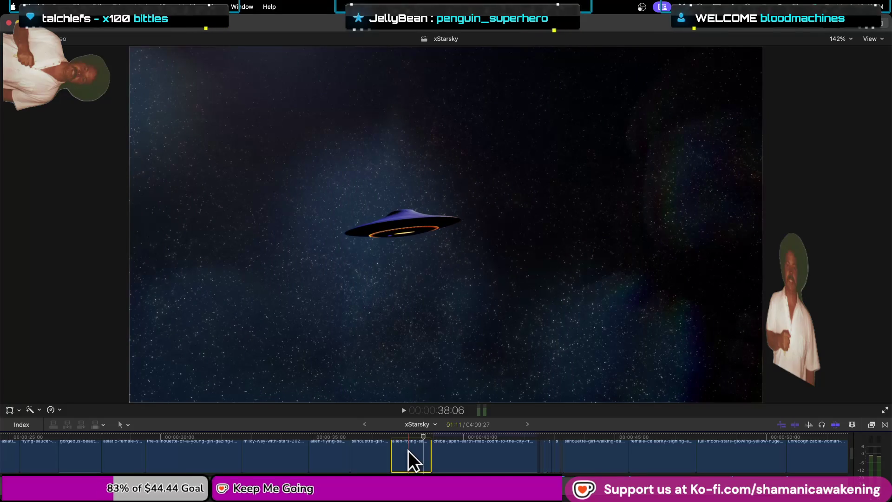
pyautogui.press('t')
pyautogui.moveTo(410, 452); pyautogui.dragTo(396, 454)
pyautogui.press('a')
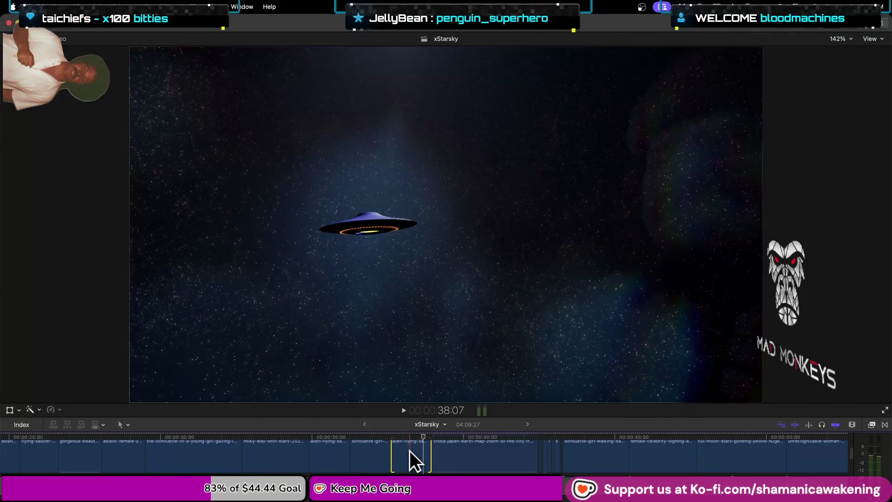
# - Extend the saucer clip's edit points so it runs 3:24, right up to Starsky5
pyautogui.moveTo(393, 453); pyautogui.dragTo(397, 452)
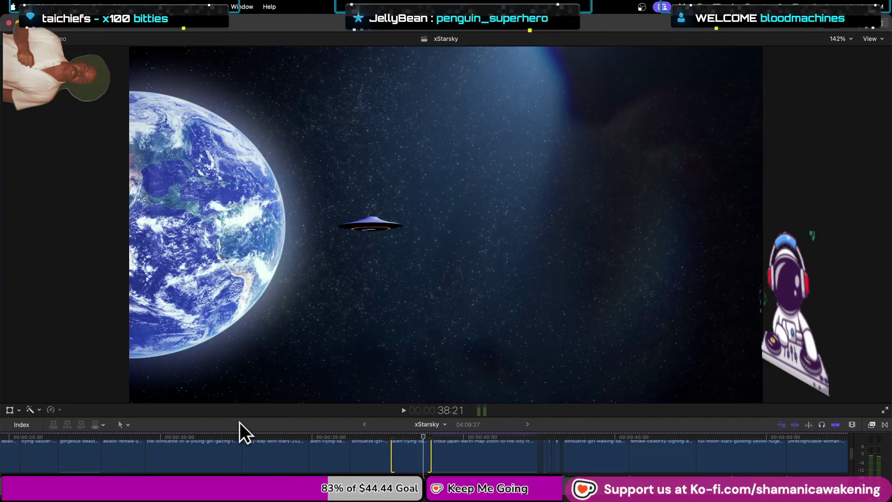
pyautogui.click(244, 444)
pyautogui.press('space')
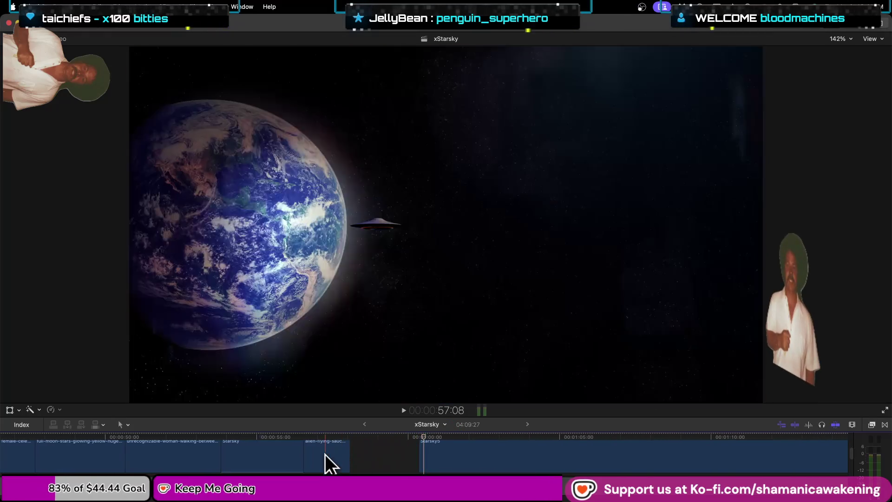
pyautogui.click(340, 452)
pyautogui.moveTo(351, 455); pyautogui.dragTo(414, 461)
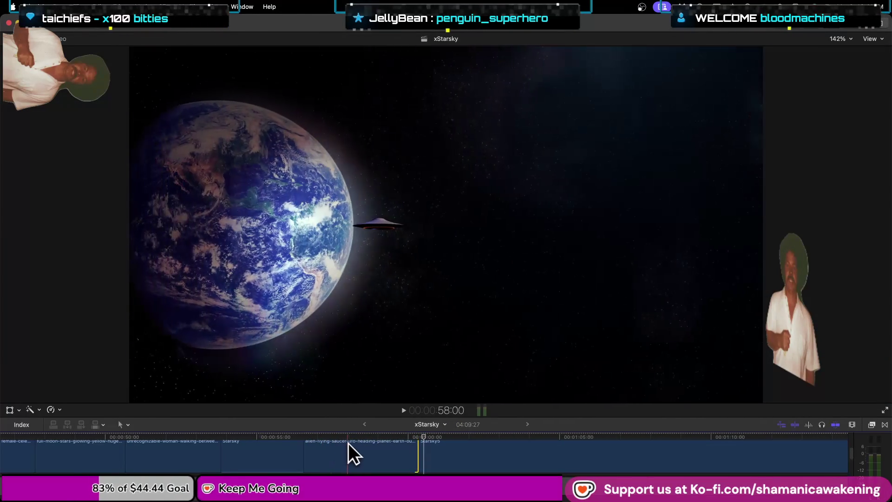
pyautogui.click(376, 446)
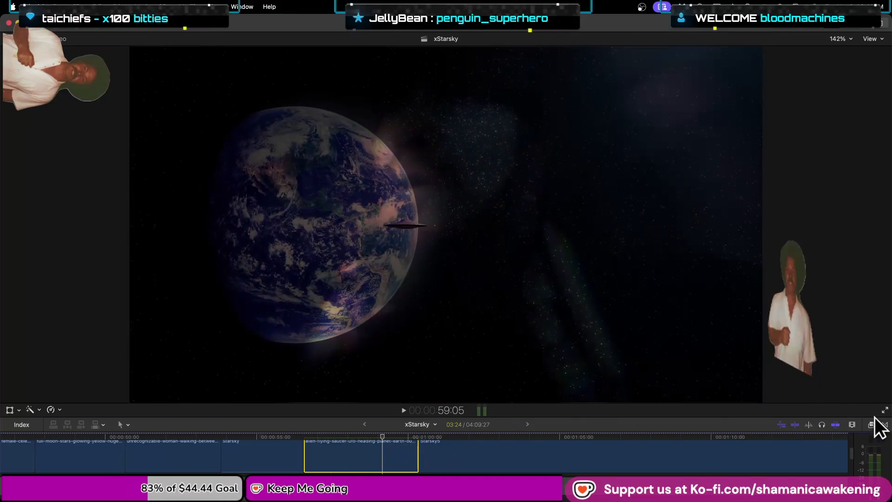
pyautogui.click(851, 424)
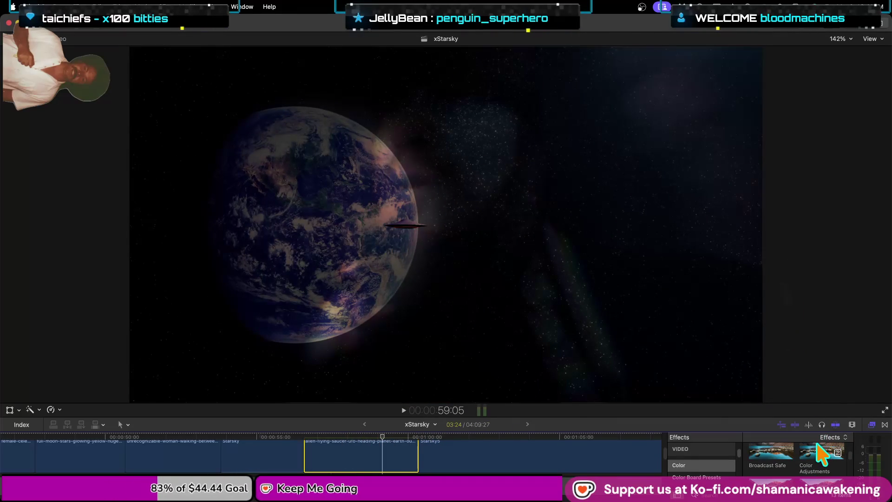
# - Apply Custom LUT to the saucer clip and set it to 65 Point Cube_1
pyautogui.scroll(-2, 831, 462)
pyautogui.moveTo(831, 462); pyautogui.dragTo(396, 450)
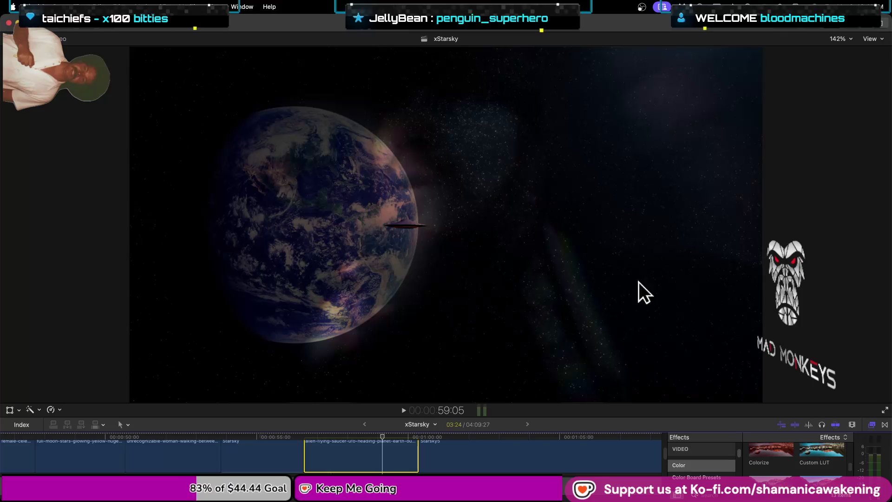
pyautogui.click(857, 28)
pyautogui.click(844, 79)
pyautogui.click(844, 110)
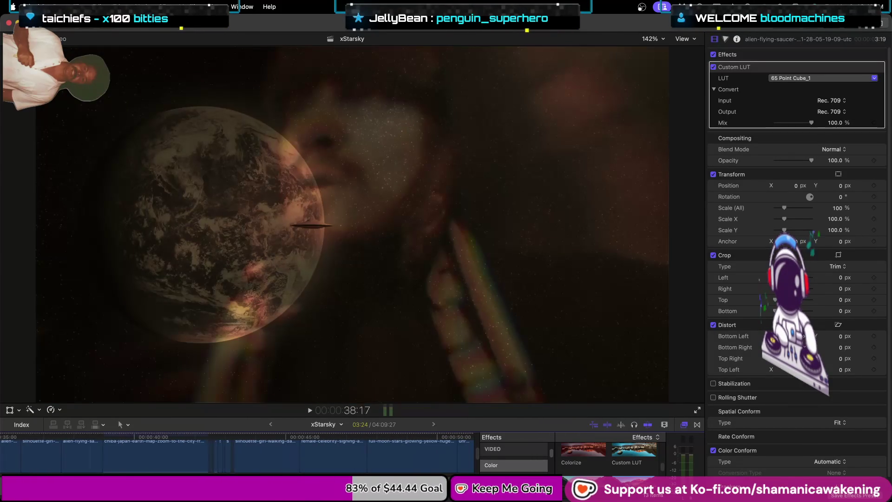
# - Play back the graded saucer section, close the inspector, and zoom the timeline out
pyautogui.press('super+equal')
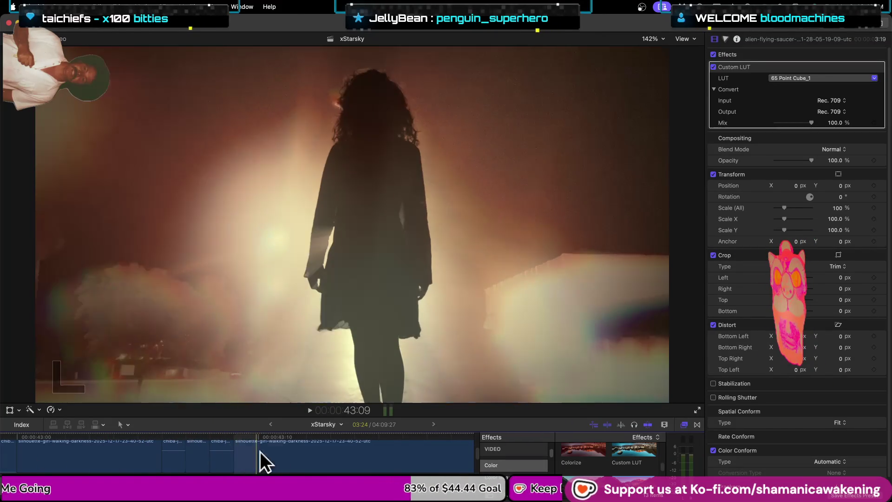
pyautogui.press('super+minus')
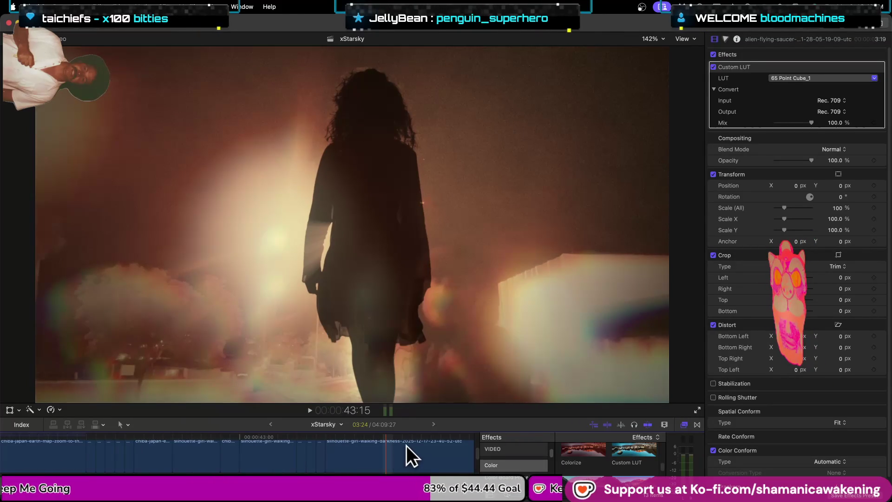
pyautogui.press('space')
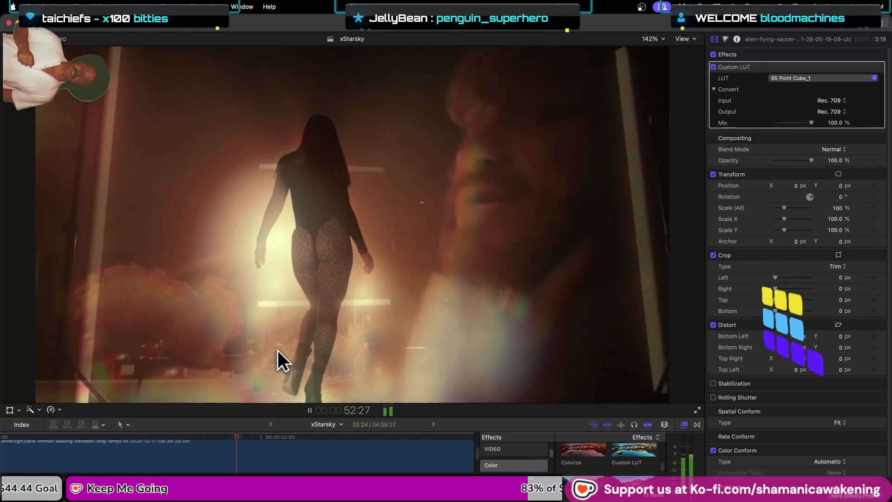
pyautogui.press('space')
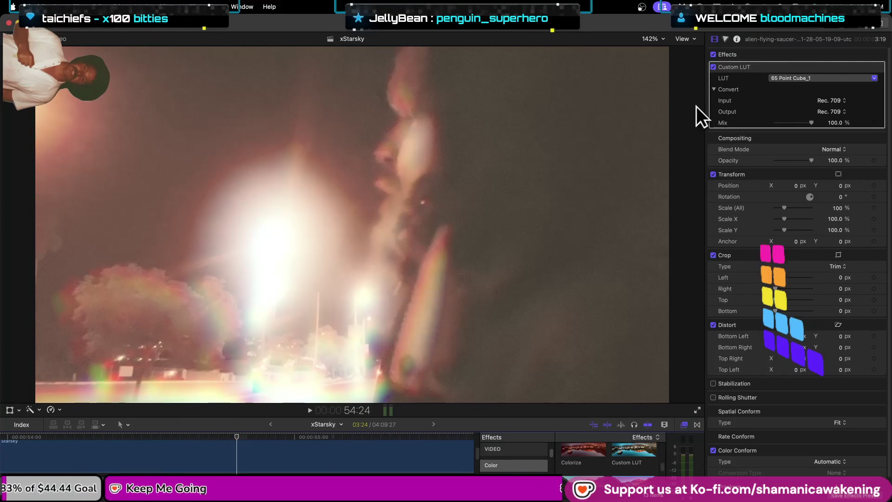
pyautogui.click(849, 27)
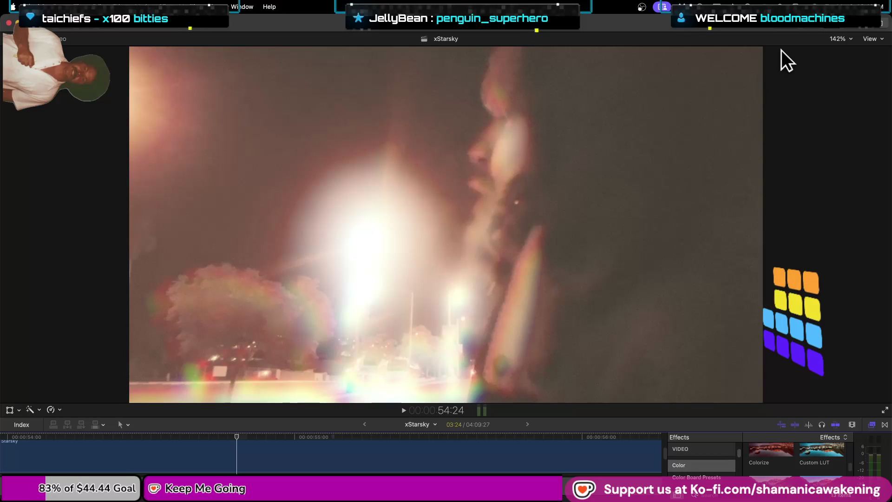
pyautogui.press('super+minus')
pyautogui.press('super+minus')
pyautogui.press('super+minus')
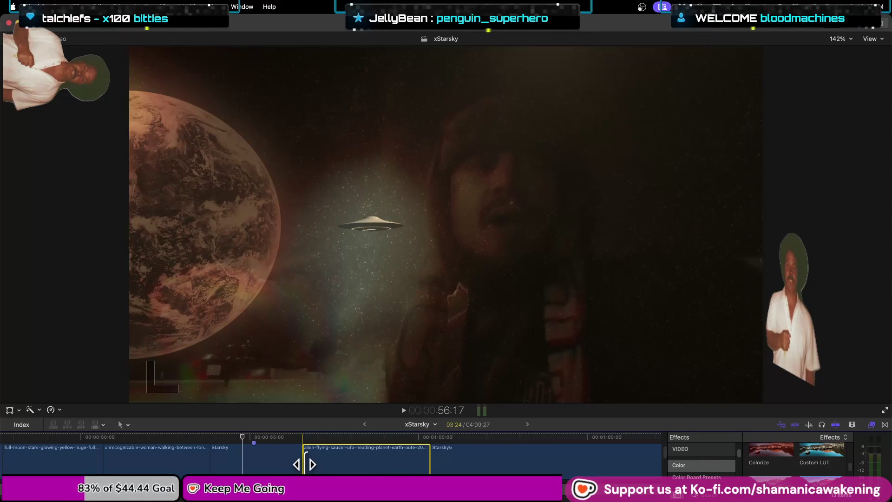
# - Trim the start of Starsky5, nudge the edit point slightly later, and play to check
pyautogui.scroll(2, 304, 463)
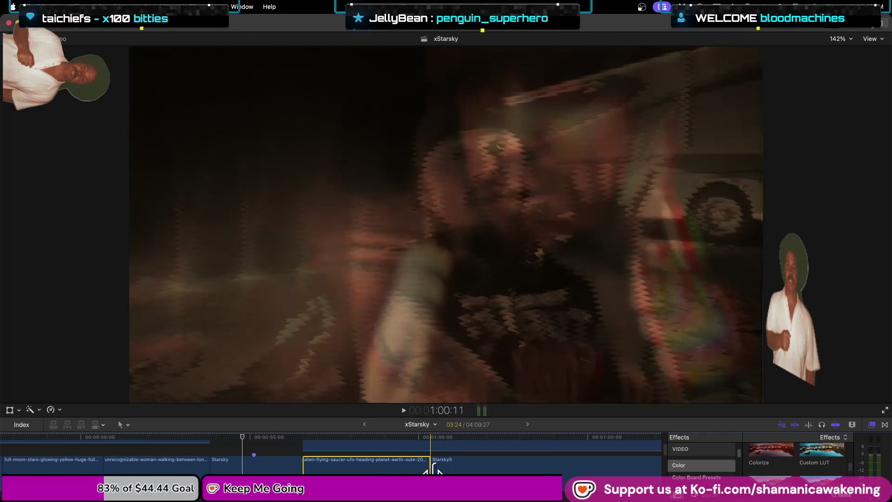
pyautogui.moveTo(432, 467); pyautogui.dragTo(211, 469)
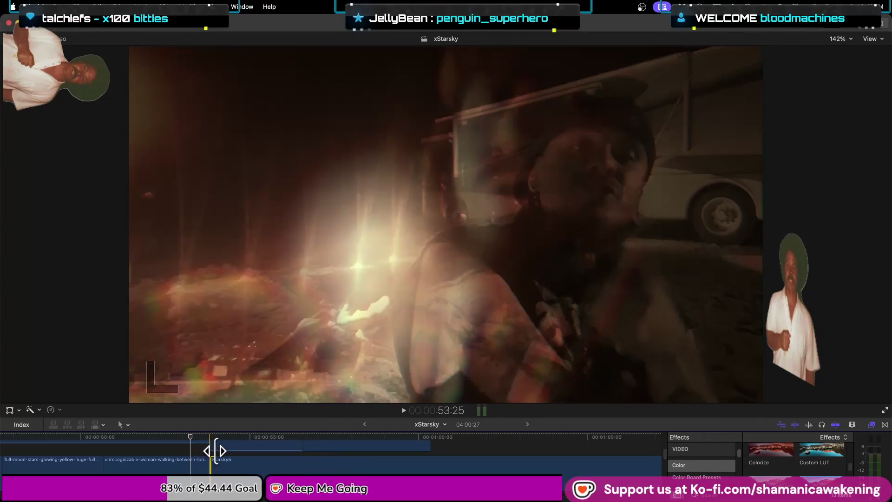
pyautogui.click(214, 451)
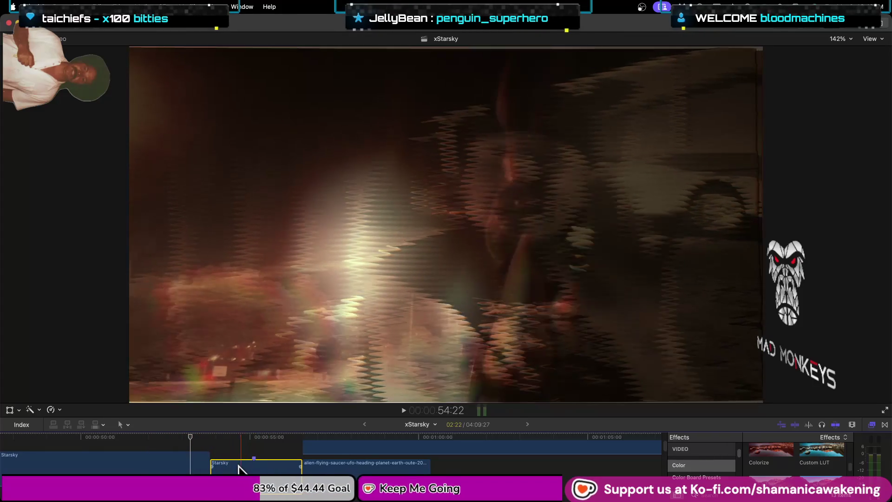
pyautogui.scroll(-2, 205, 473)
pyautogui.moveTo(207, 466); pyautogui.dragTo(211, 464)
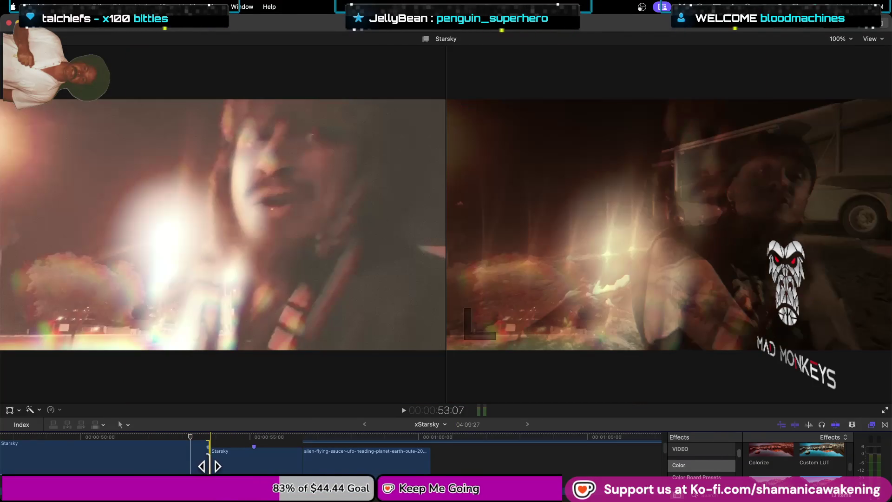
pyautogui.scroll(2, 211, 465)
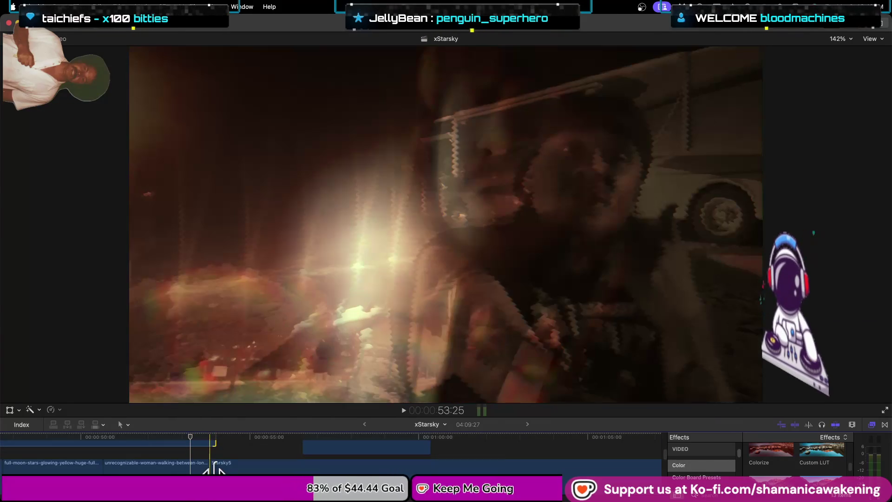
pyautogui.moveTo(214, 468); pyautogui.dragTo(220, 467)
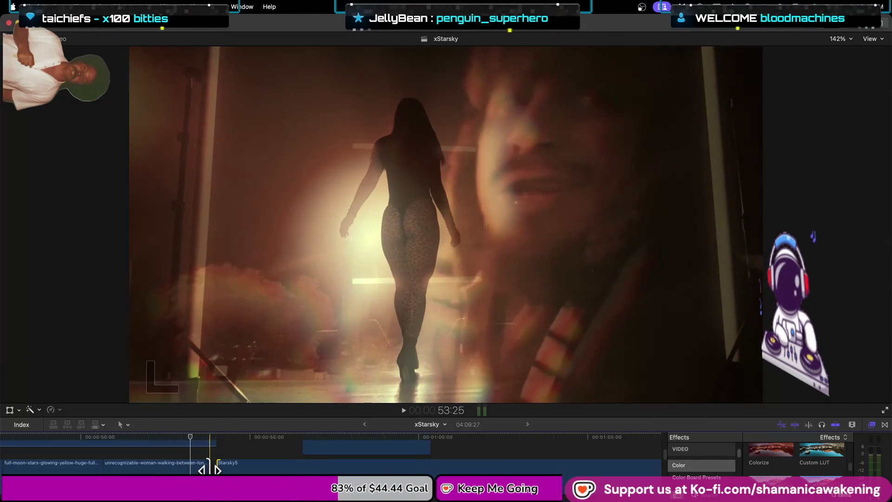
pyautogui.press('space')
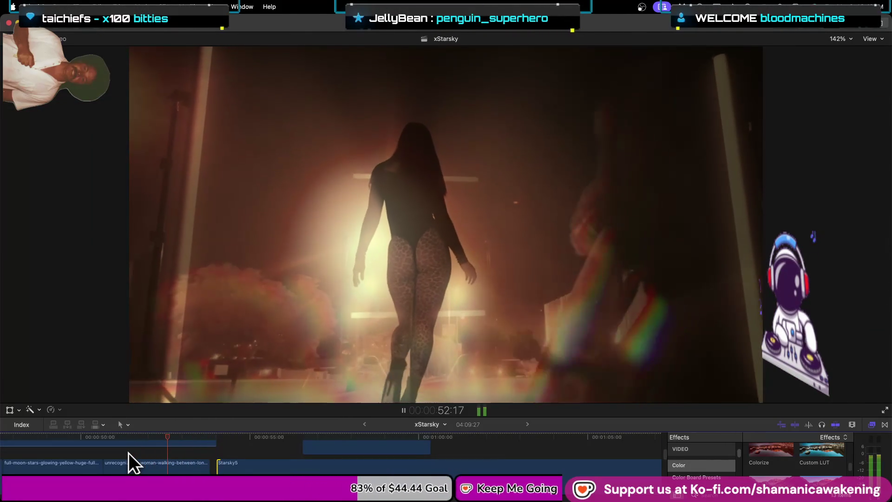
pyautogui.press('space')
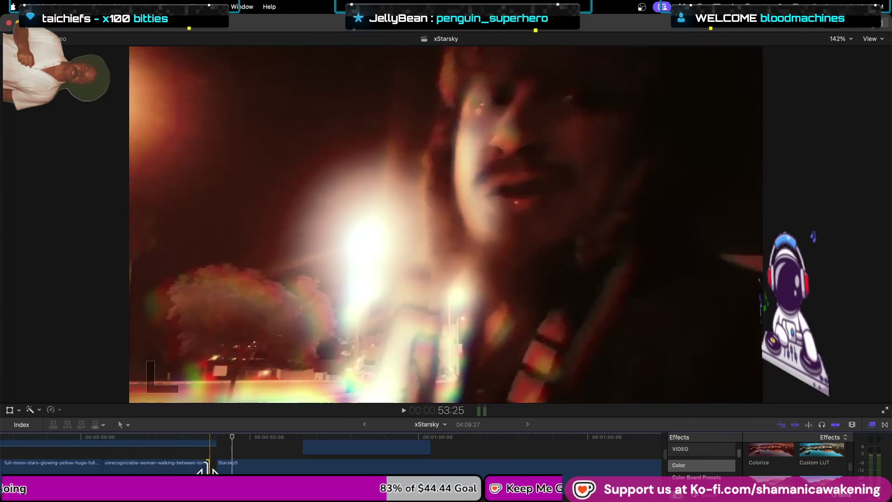
# - Adjust the end of the woman-walking clip and replay the edit to check it
pyautogui.moveTo(217, 466); pyautogui.dragTo(216, 467)
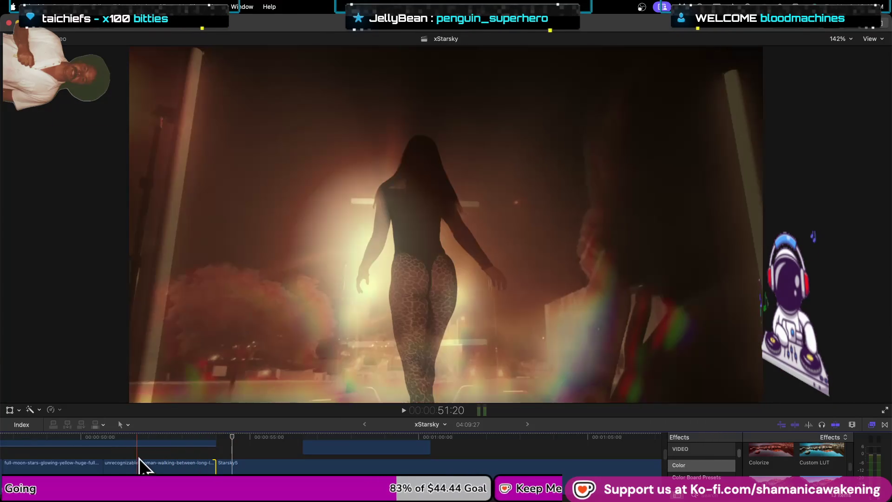
pyautogui.press('space')
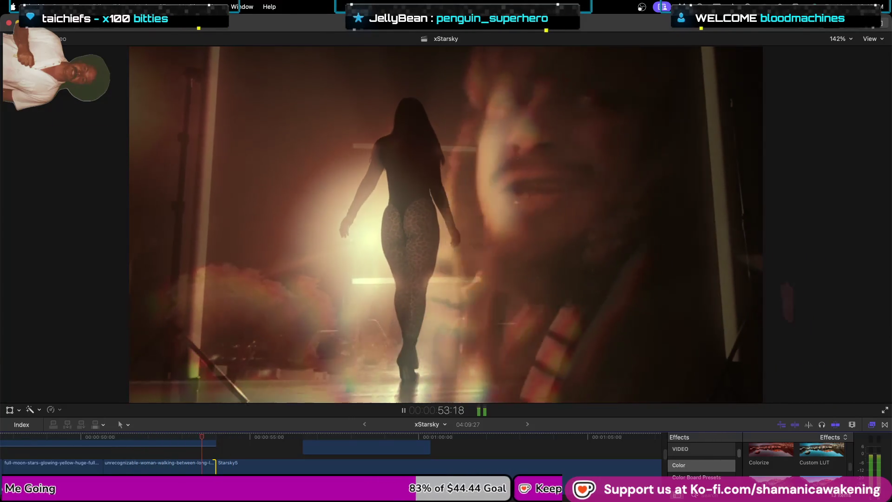
pyautogui.scroll(2, 209, 455)
pyautogui.press('space')
pyautogui.scroll(2, 217, 470)
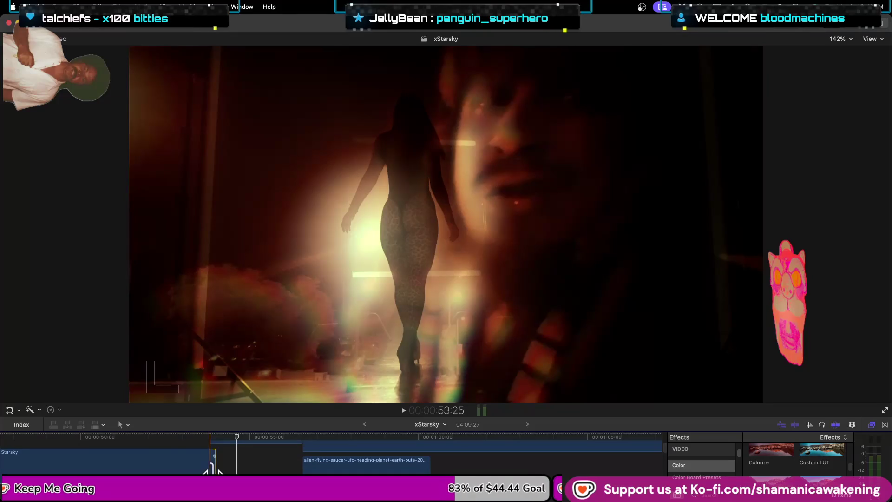
pyautogui.press('space')
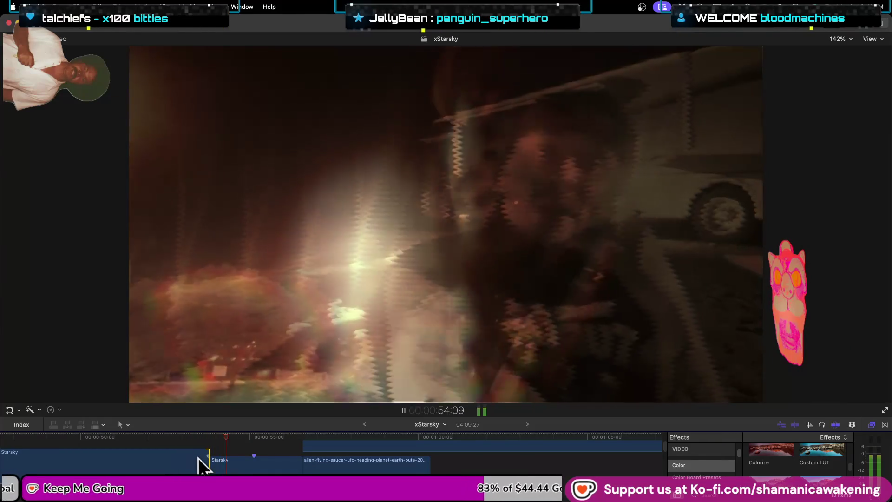
pyautogui.click(230, 469)
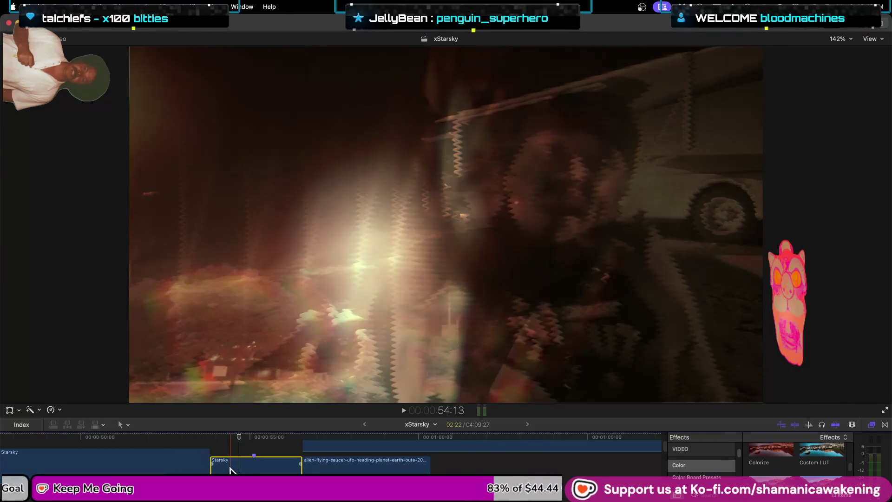
pyautogui.press('space')
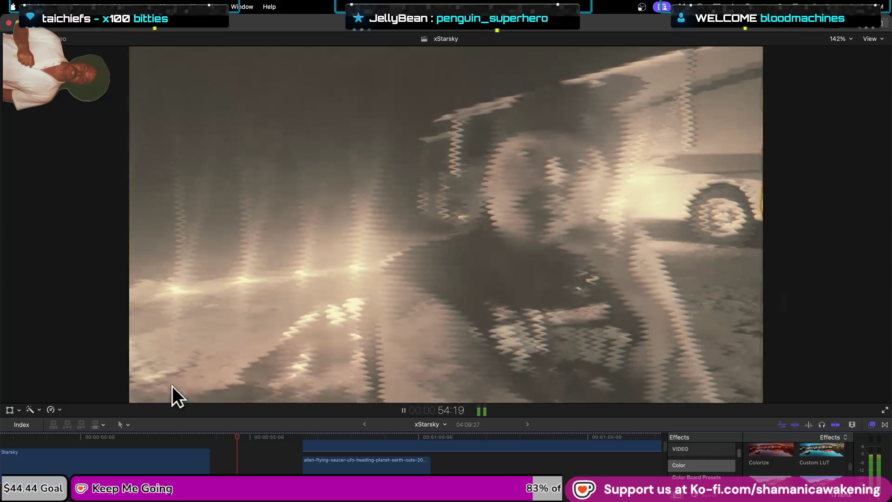
pyautogui.press('space')
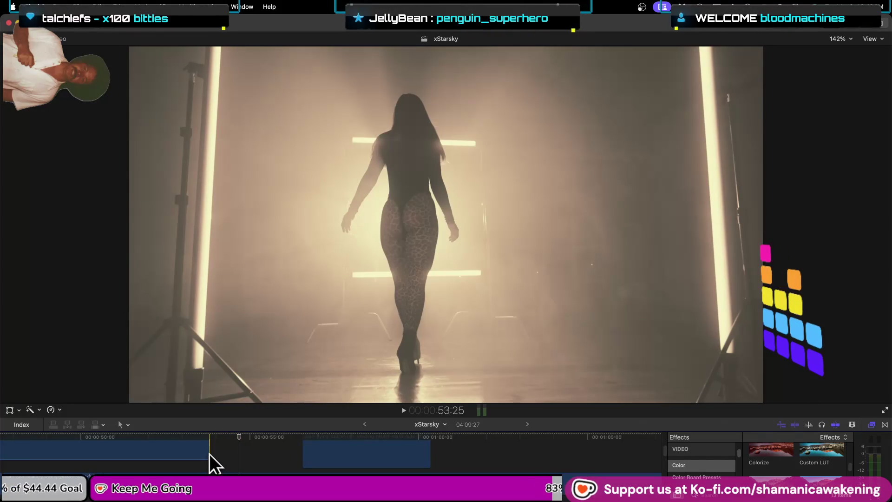
# - Retrim the Starsky clip's end edge, review it, and show Starsky5's effect settings
pyautogui.press('super+equal')
pyautogui.press('super+equal')
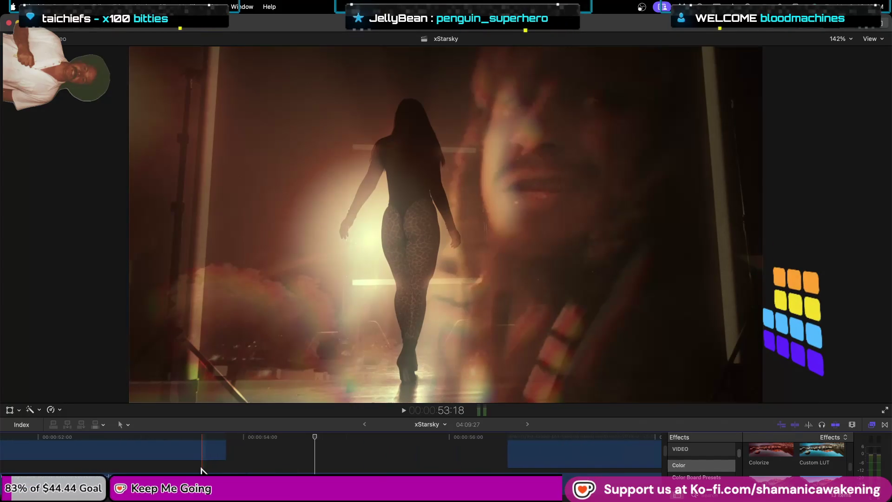
pyautogui.moveTo(225, 450); pyautogui.dragTo(245, 449)
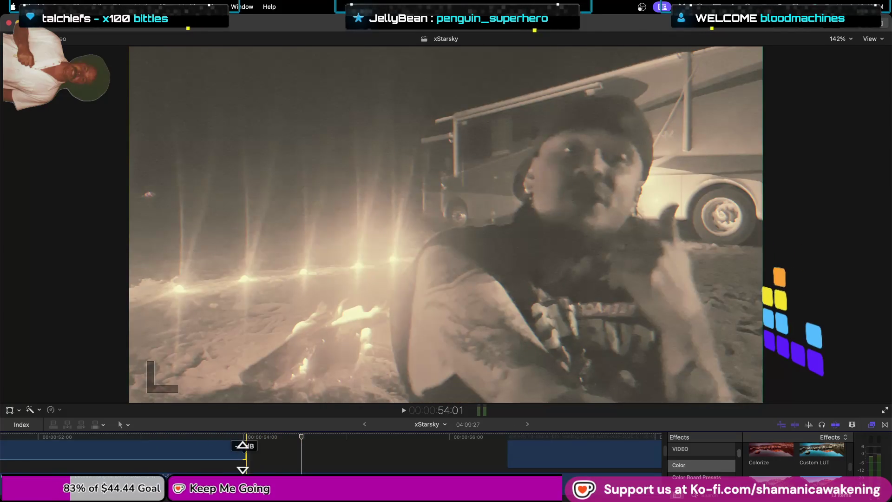
pyautogui.moveTo(244, 454); pyautogui.dragTo(239, 454)
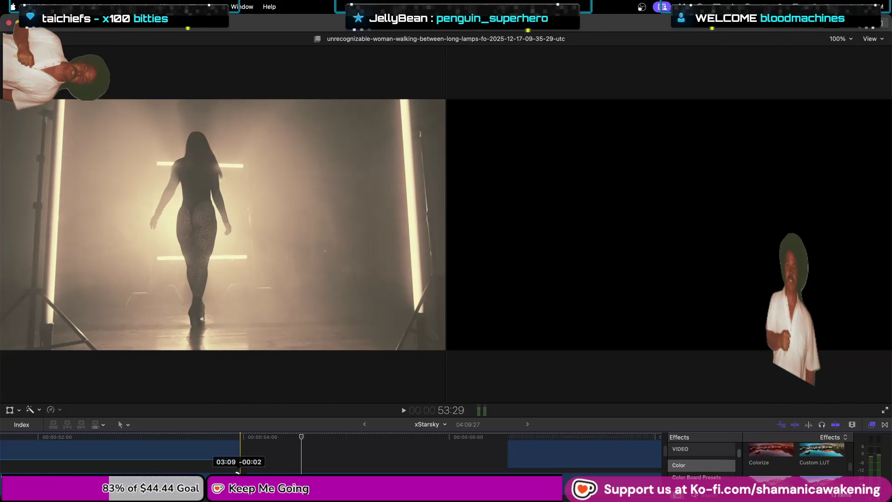
pyautogui.click(174, 433)
pyautogui.press('space')
pyautogui.press('space')
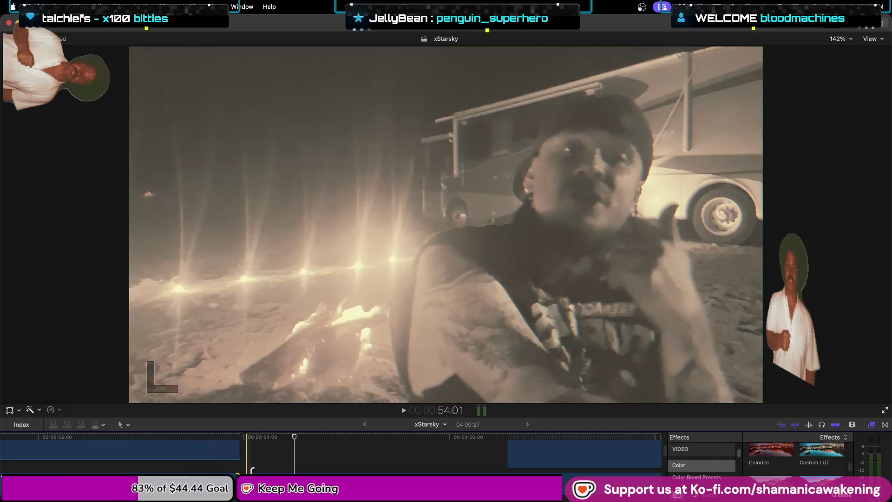
pyautogui.click(243, 481)
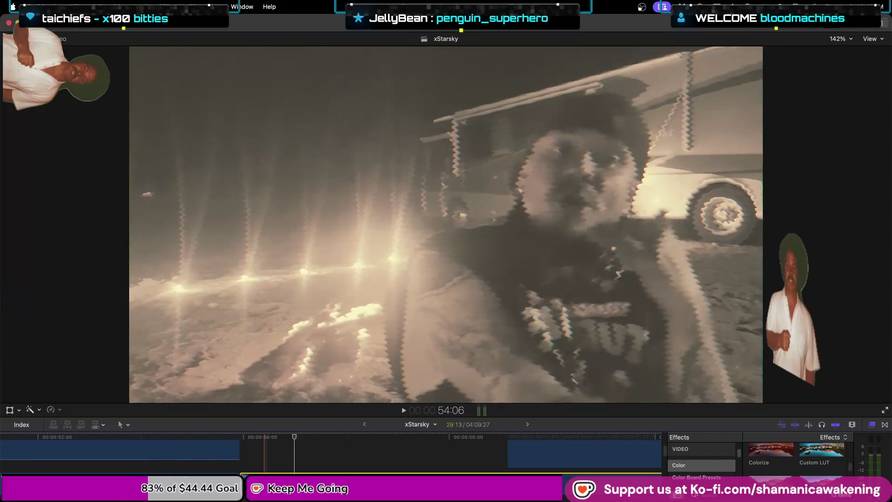
pyautogui.click(854, 29)
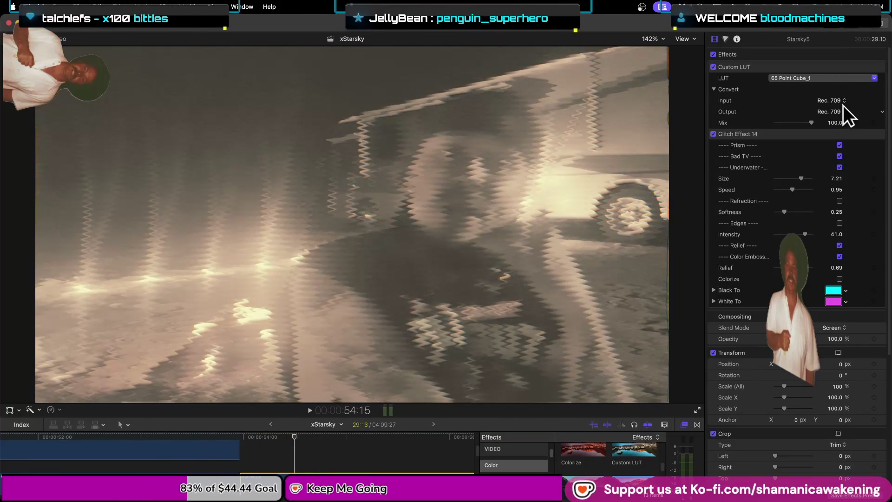
# - Try Multiply as the Starsky5 clip's blend mode
pyautogui.click(842, 329)
pyautogui.click(856, 268)
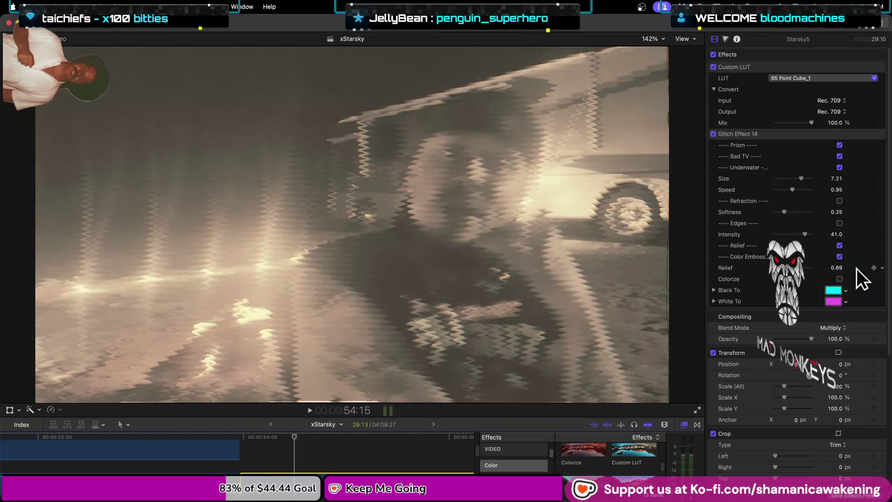
pyautogui.click(842, 329)
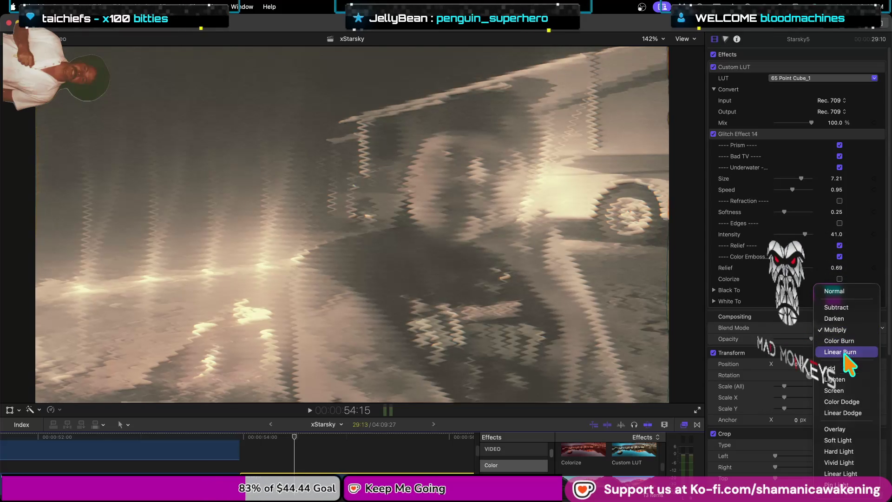
pyautogui.click(849, 118)
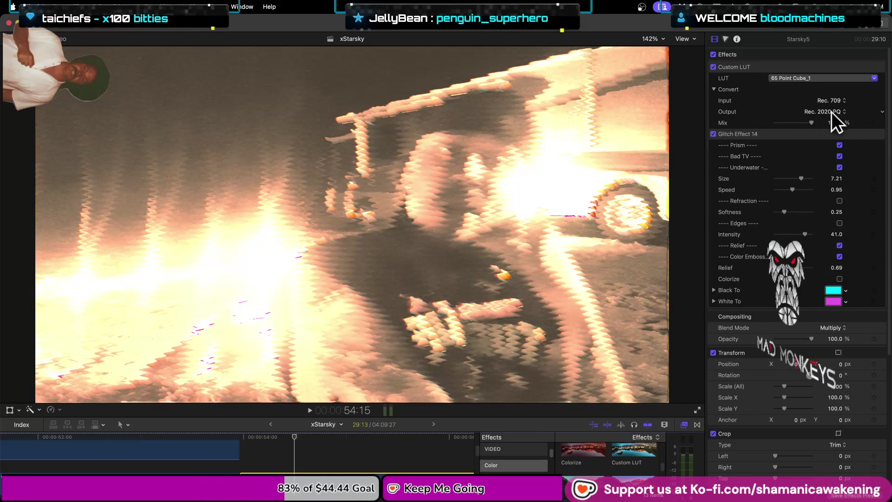
# - Set the Custom LUT output to Rec. 2020 after briefly trying Rec. 2020 HLG
pyautogui.click(832, 111)
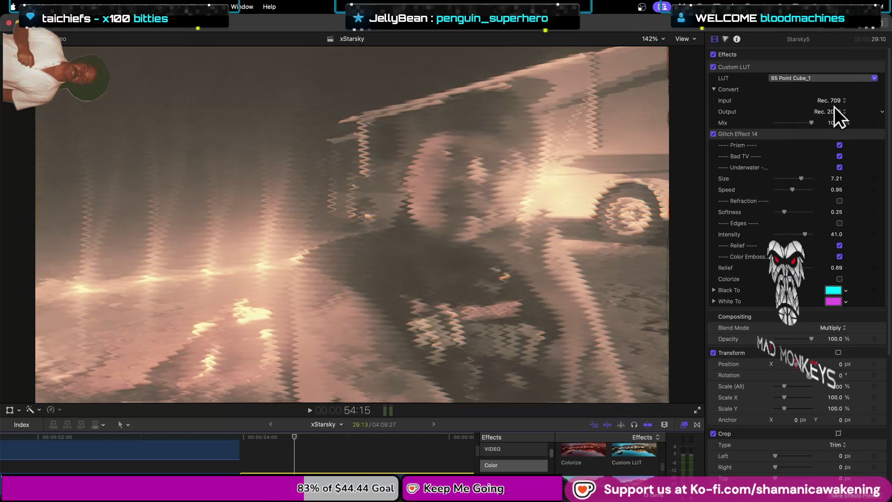
pyautogui.click(835, 111)
pyautogui.click(836, 135)
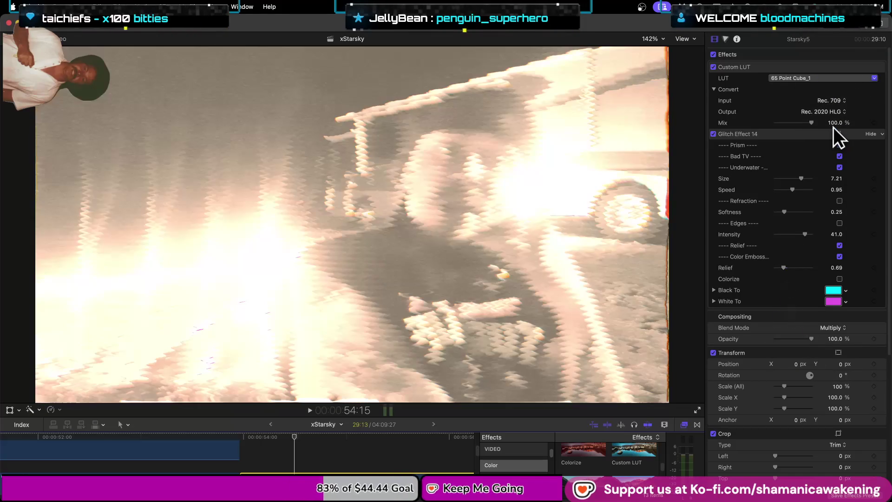
pyautogui.click(835, 112)
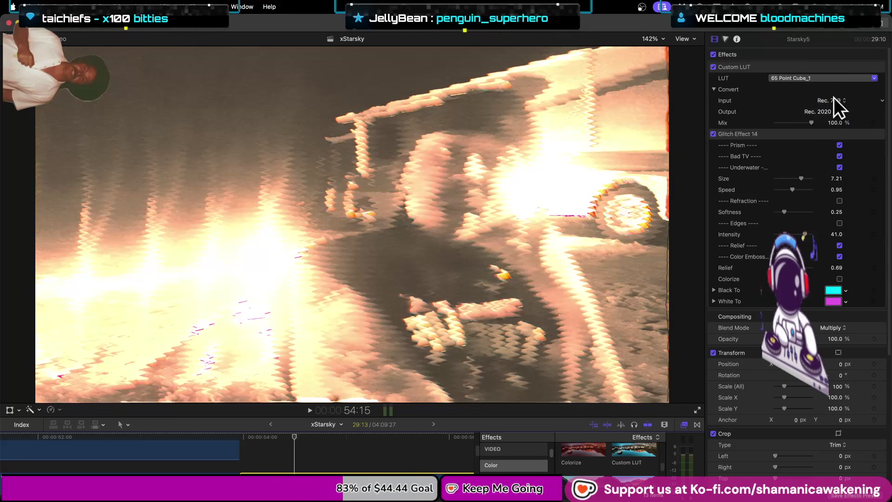
pyautogui.click(833, 97)
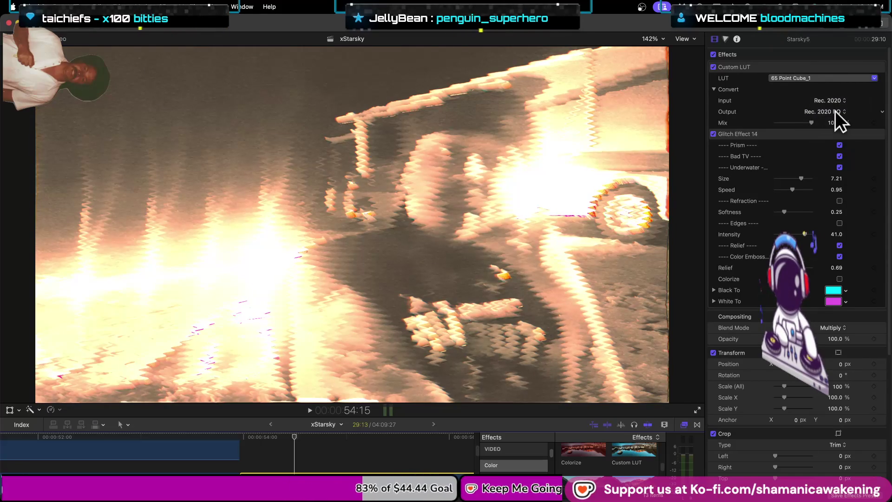
pyautogui.click(833, 111)
pyautogui.click(836, 103)
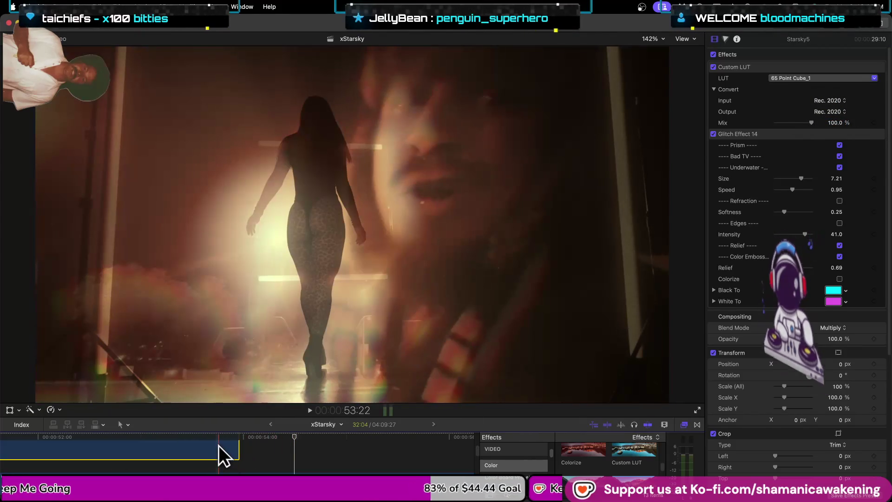
# - Compare with the Starsky clip's effects, return to Starsky5, and preview the look in playback
pyautogui.click(219, 445)
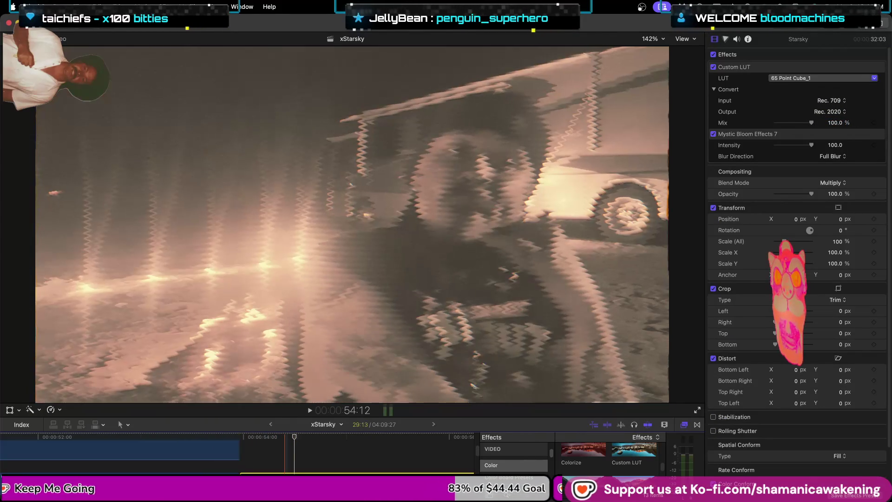
pyautogui.click(284, 481)
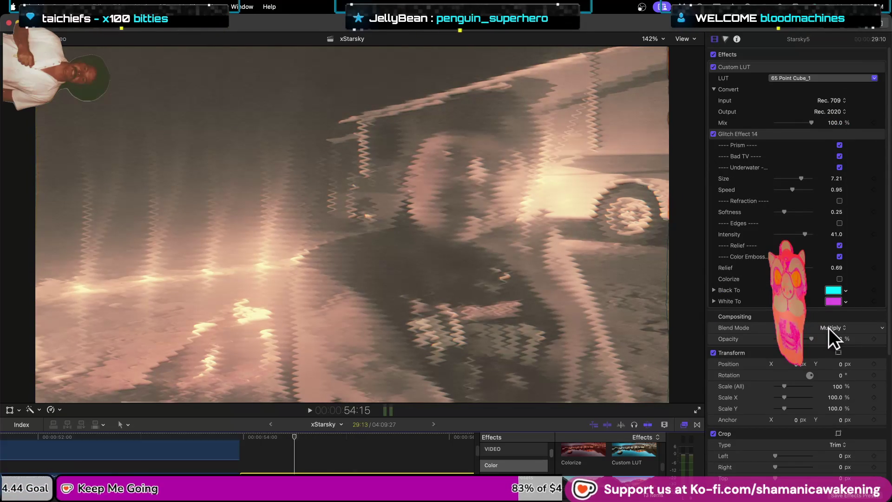
pyautogui.click(840, 325)
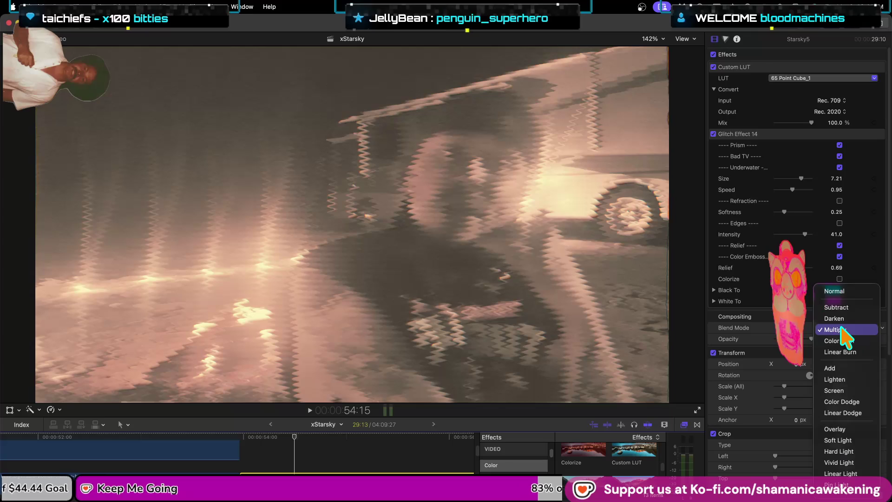
pyautogui.press('Escape')
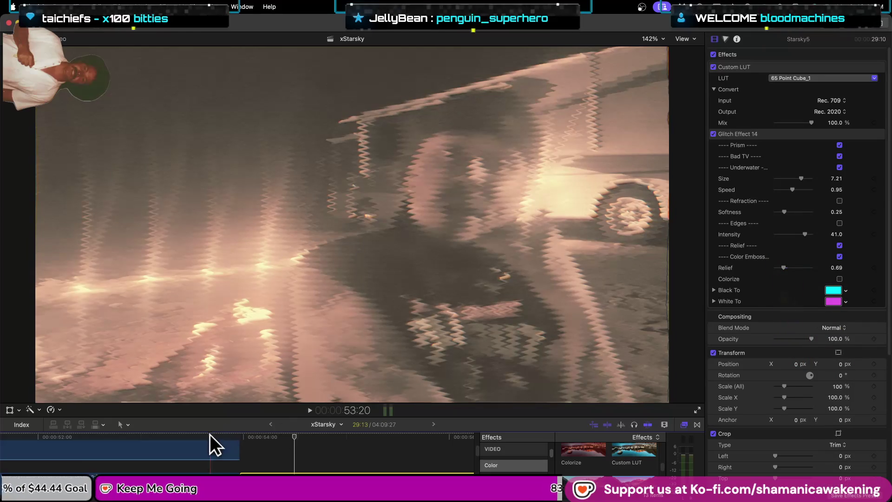
pyautogui.press('space')
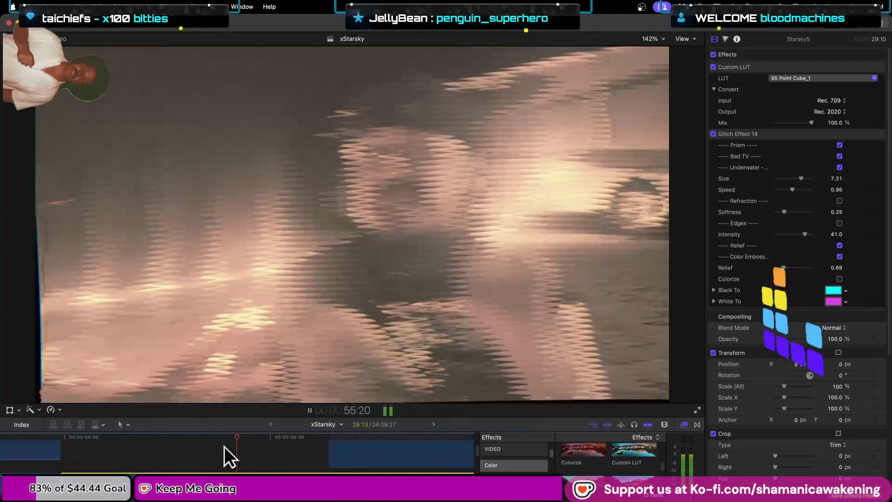
pyautogui.press('space')
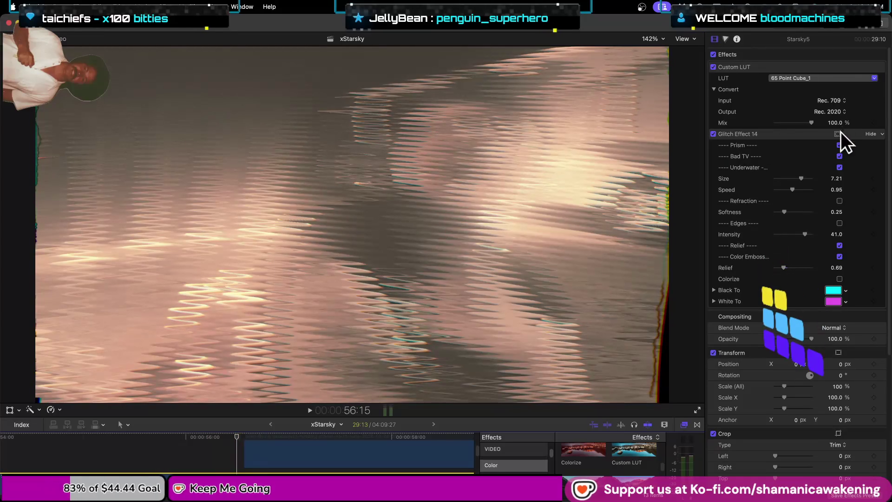
# - Delete Glitch Effect 14 from Starsky5, keeping Rec. 2020 as the LUT output
pyautogui.click(790, 135)
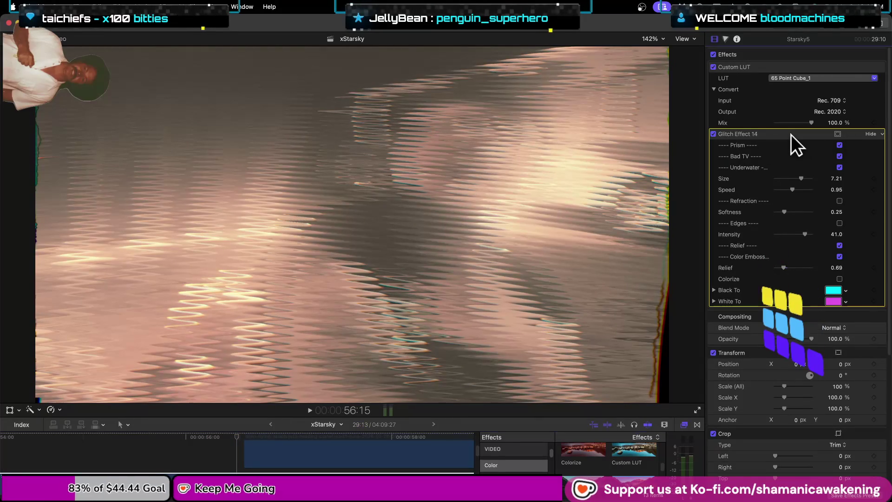
pyautogui.press('Delete')
pyautogui.click(833, 123)
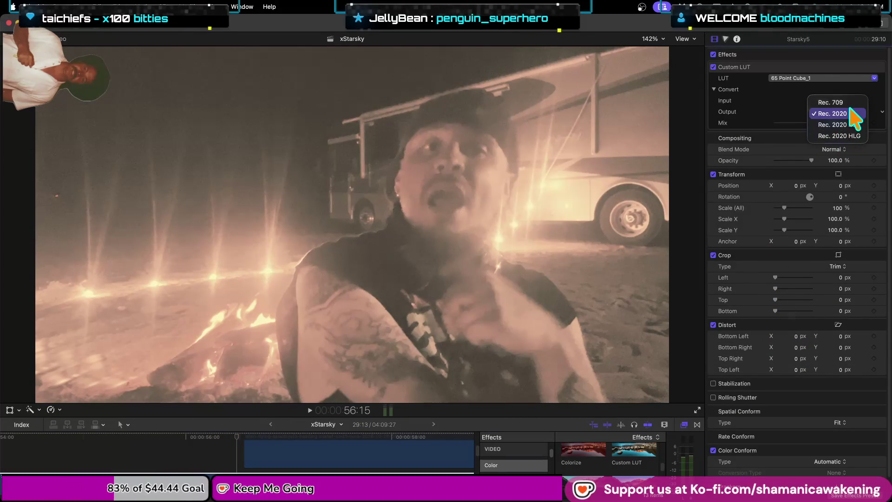
pyautogui.click(851, 114)
# - Try Multiply, Darken and Add blend modes, then set Starsky5 back to Normal
pyautogui.click(828, 149)
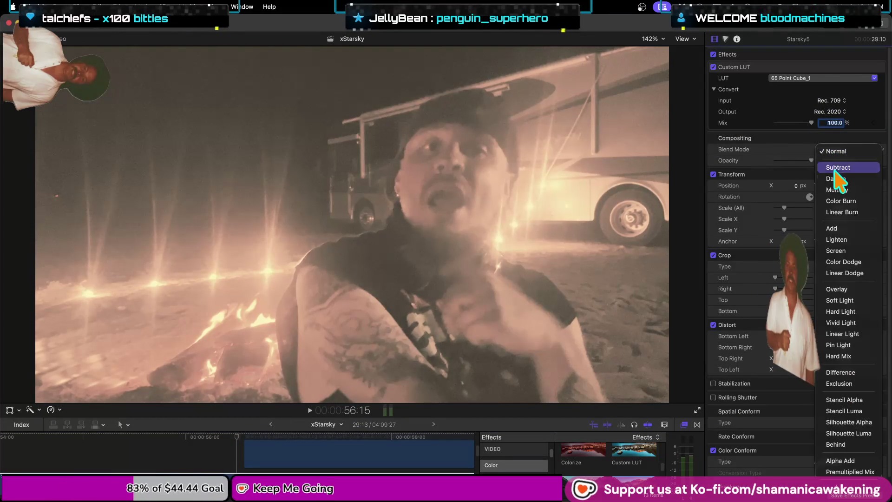
pyautogui.click(858, 190)
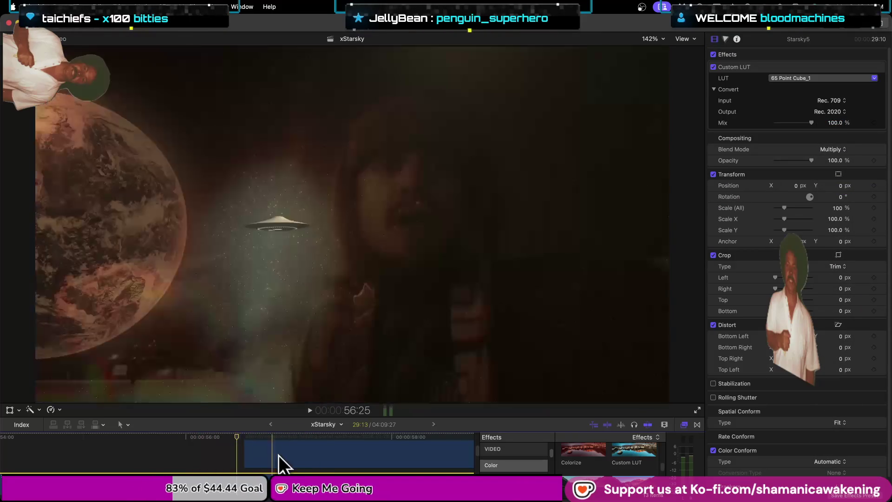
pyautogui.press('super+minus')
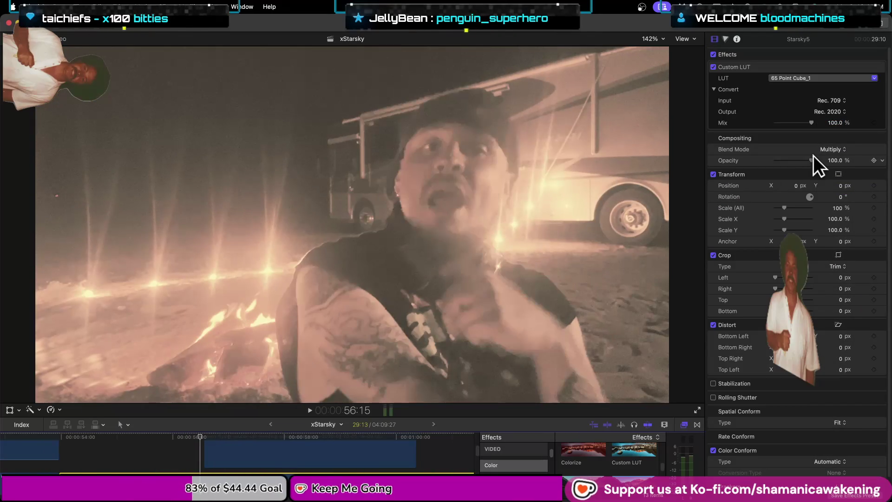
pyautogui.click(815, 152)
pyautogui.click(839, 138)
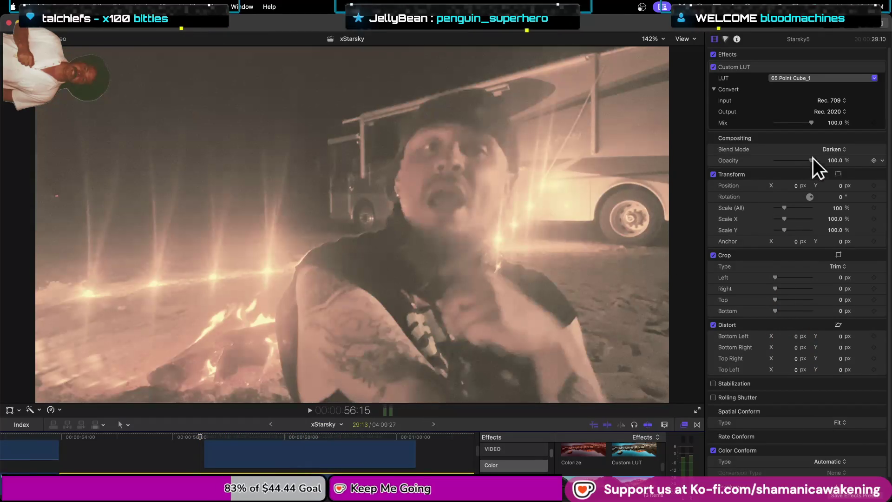
pyautogui.click(834, 149)
pyautogui.click(843, 200)
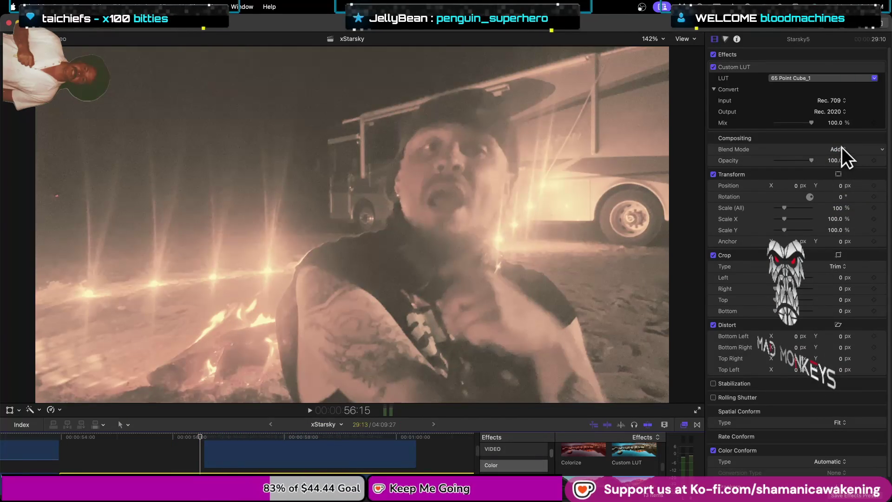
pyautogui.click(842, 149)
pyautogui.click(842, 75)
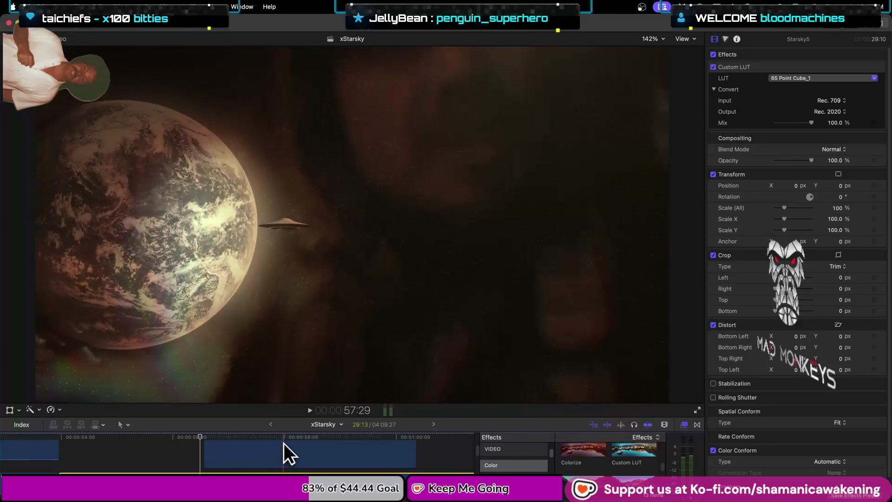
# - Move the playhead back to the campfire shot
pyautogui.scroll(-3, 257, 459)
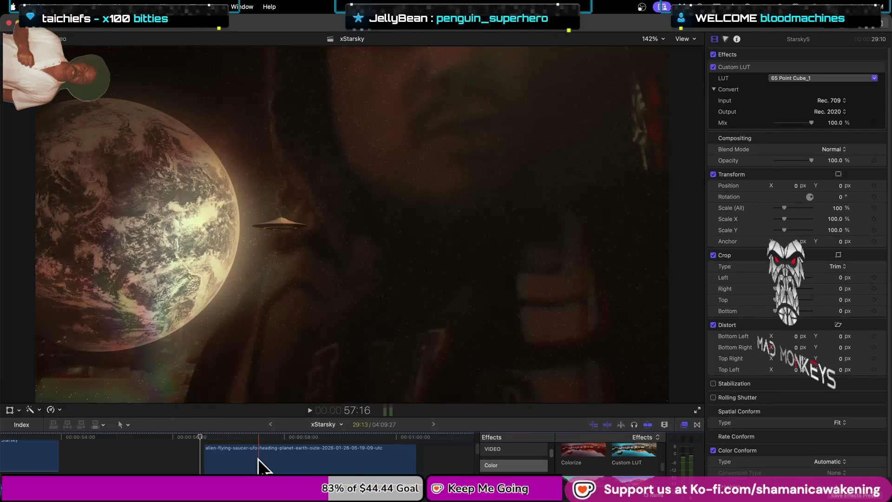
pyautogui.scroll(3, 257, 459)
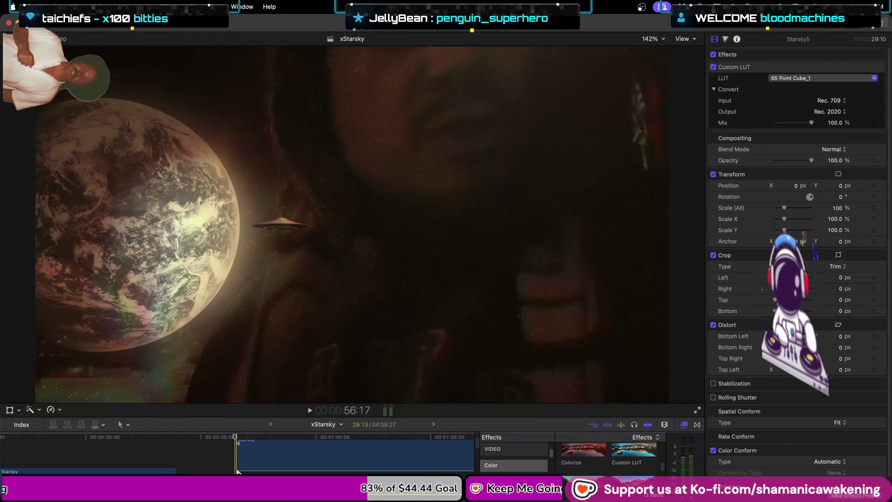
pyautogui.scroll(2, 244, 466)
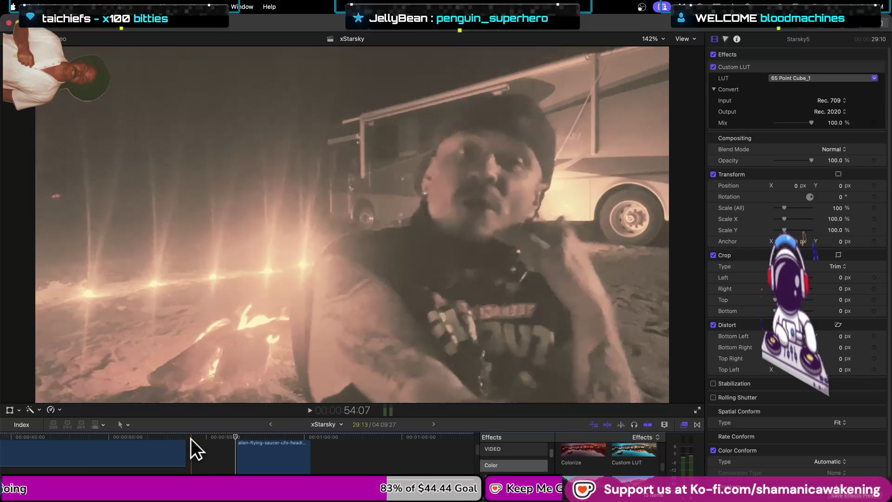
pyautogui.click(186, 436)
pyautogui.scroll(-2, 237, 455)
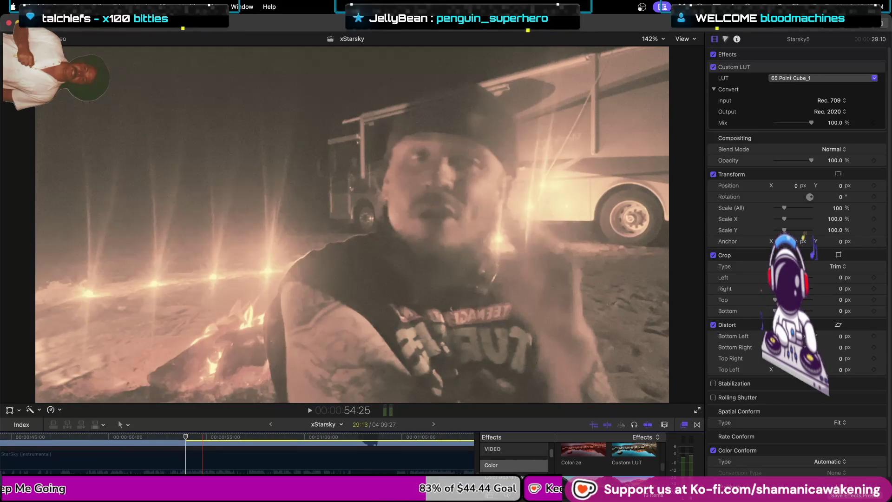
# - Enlarge the timeline to show all clip lanes and preview playback from a later point
pyautogui.click(311, 436)
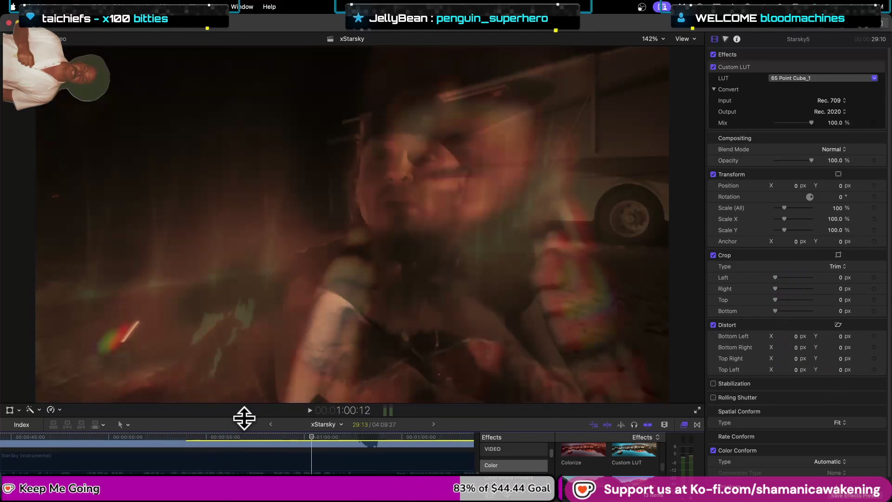
pyautogui.moveTo(240, 404); pyautogui.dragTo(302, 188)
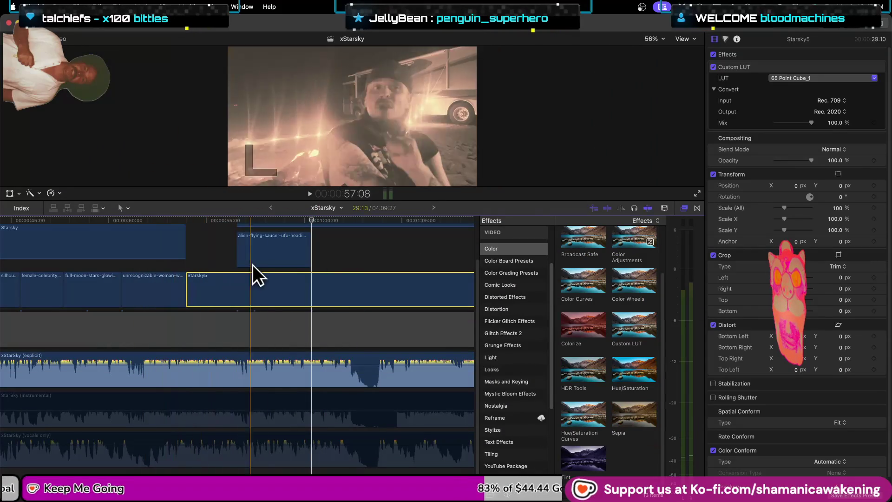
pyautogui.press('space')
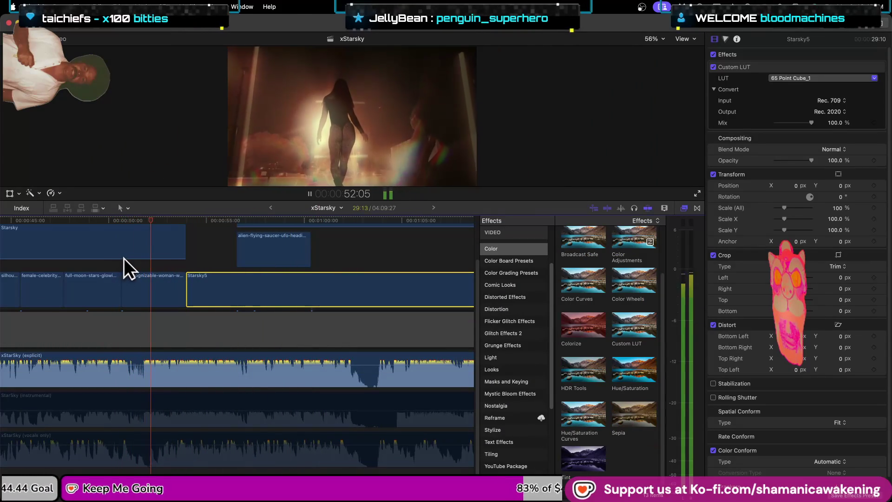
pyautogui.press('space')
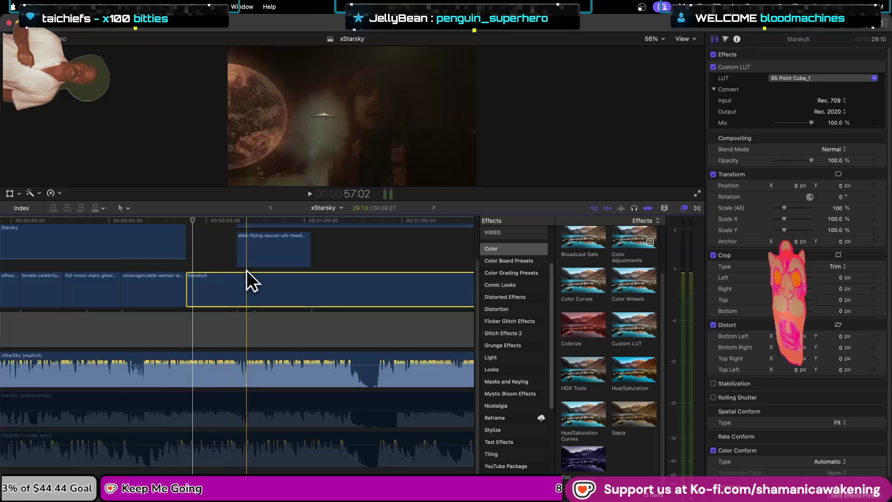
pyautogui.scroll(2, 265, 269)
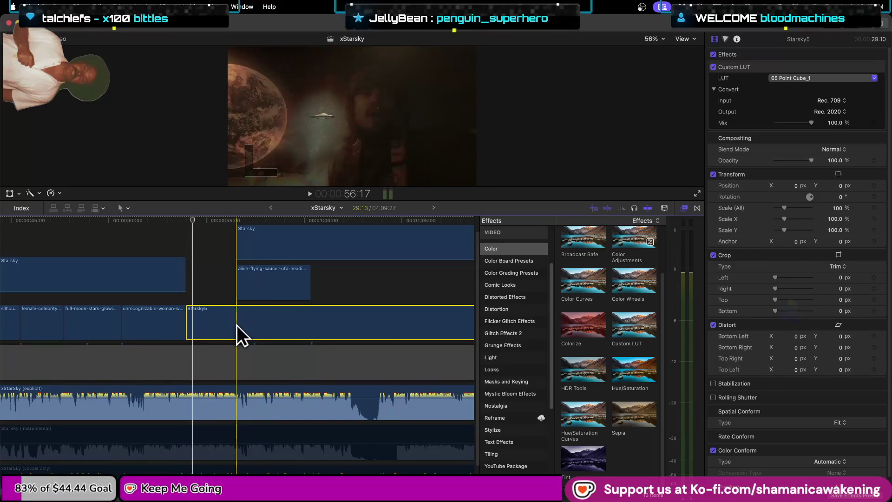
# - Blend Starsky5 with Difference, then switch it to Soft Light
pyautogui.click(844, 149)
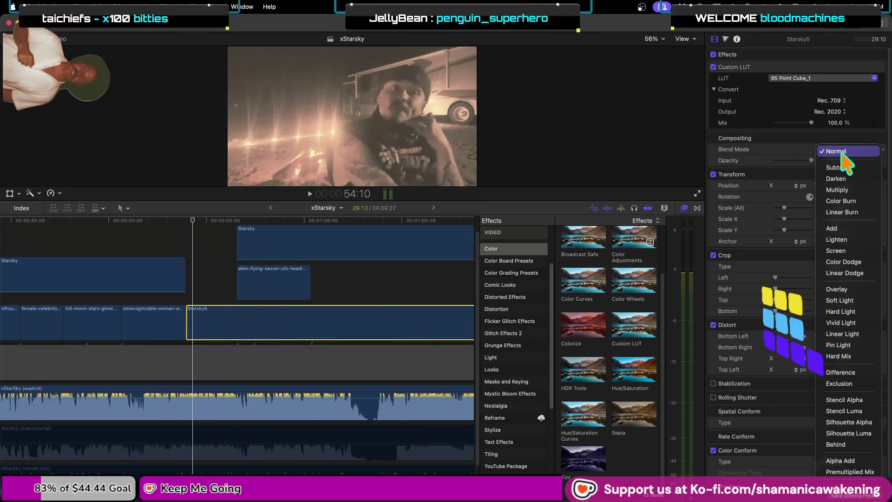
pyautogui.click(836, 372)
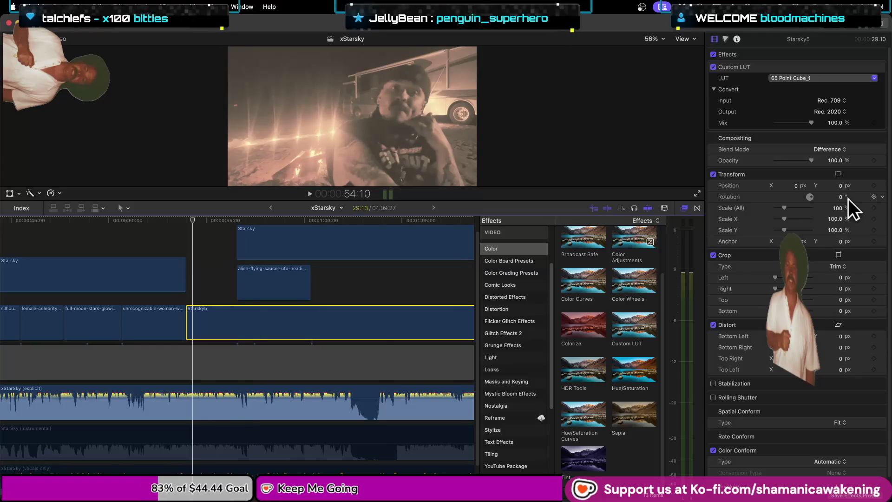
pyautogui.click(834, 149)
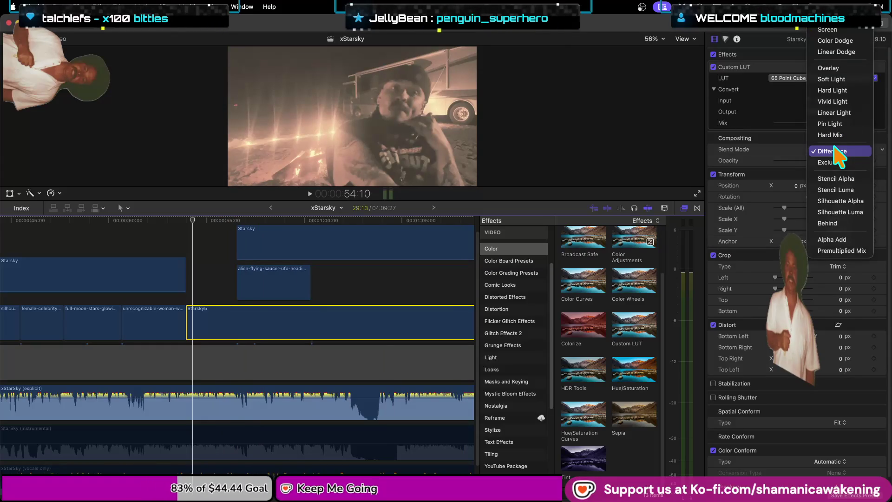
pyautogui.click(847, 81)
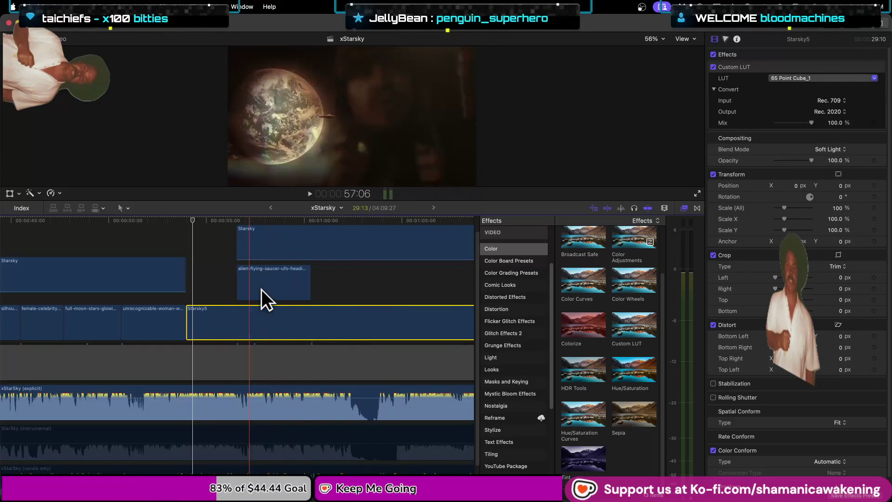
pyautogui.scroll(-1, 185, 322)
pyautogui.scroll(-2, 183, 326)
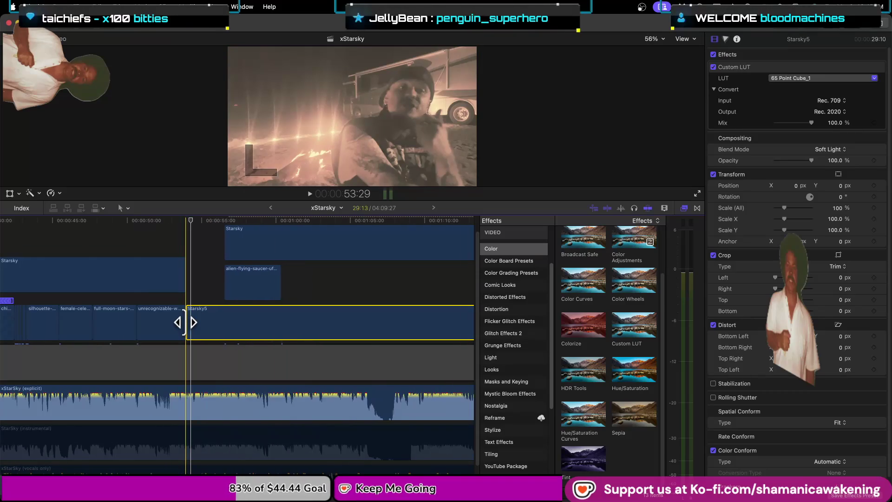
pyautogui.scroll(-2, 183, 330)
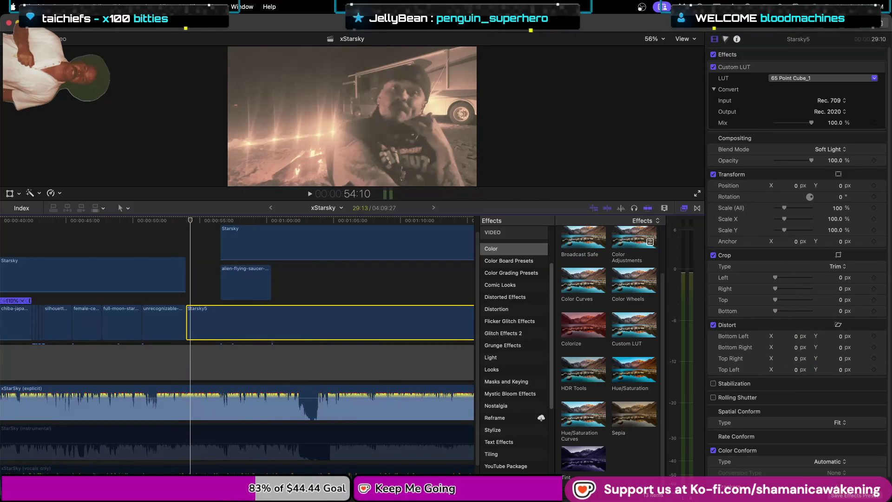
pyautogui.hscroll(-5, 237, 325)
pyautogui.hscroll(-3, 70, 325)
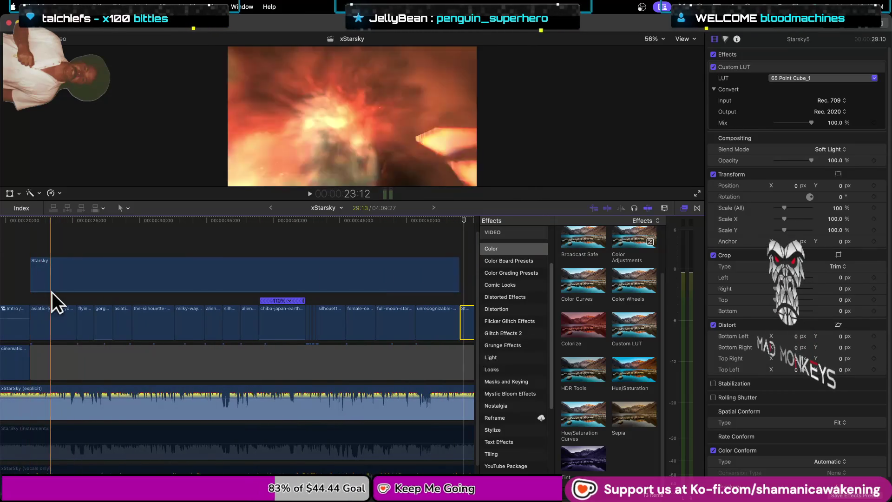
pyautogui.press('space')
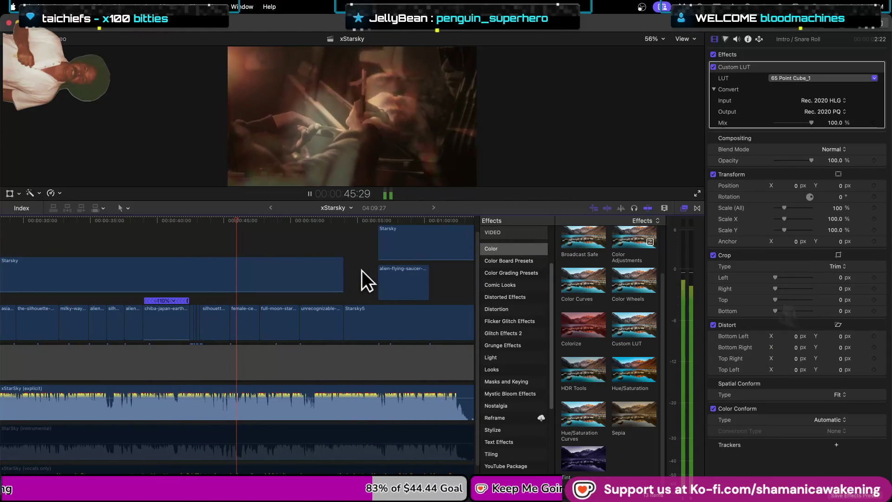
pyautogui.press('space')
pyautogui.press('space')
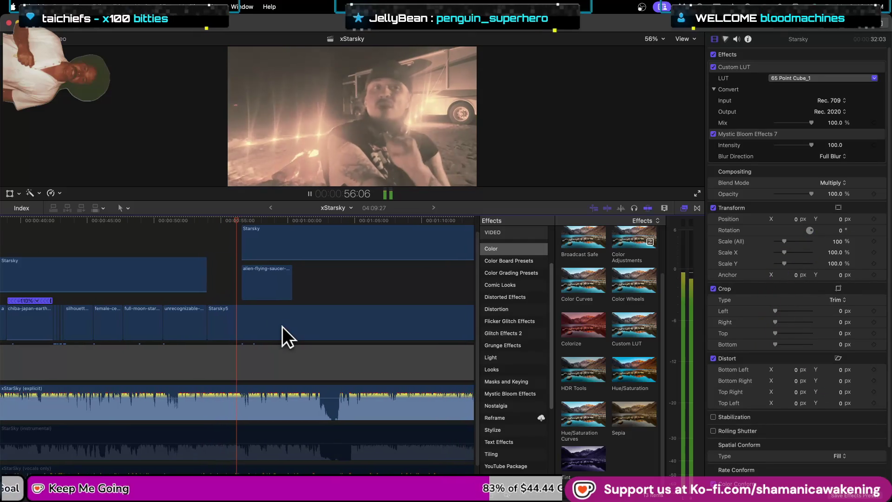
pyautogui.click(240, 324)
pyautogui.press('super+equal')
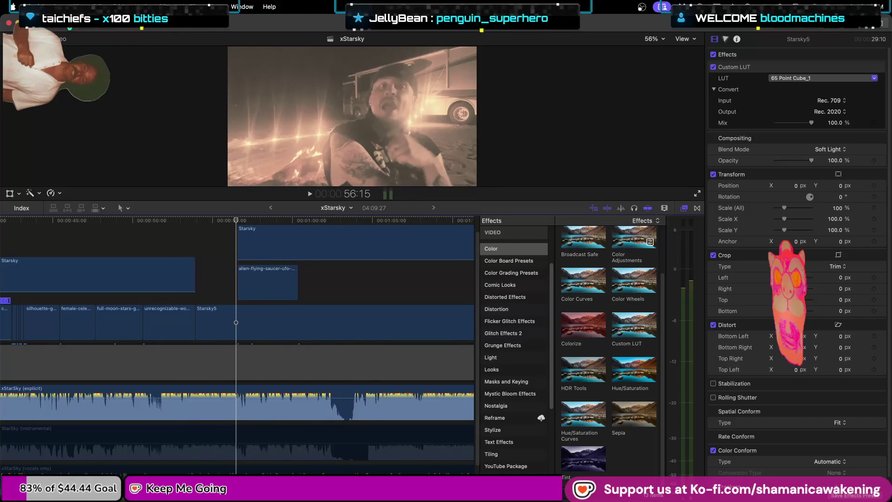
# - Quit Final Cut Pro from its application menu
pyautogui.click(44, 6)
pyautogui.moveTo(77, 6)
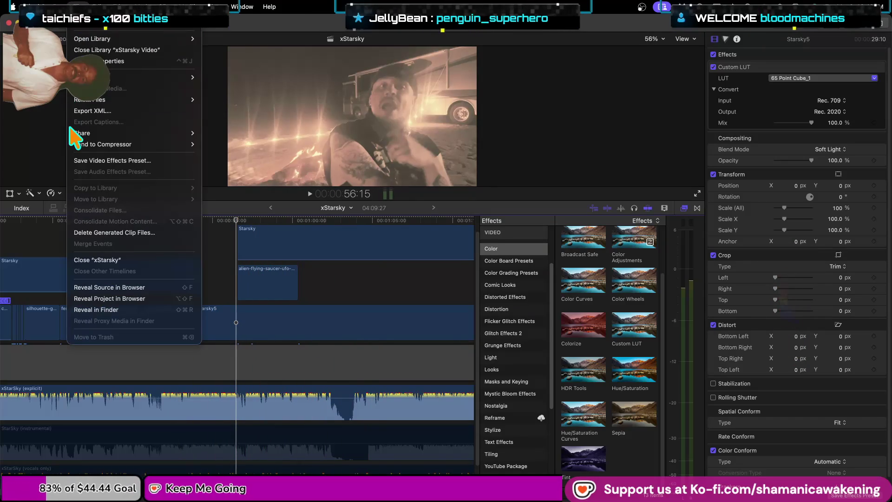
pyautogui.press('Left')
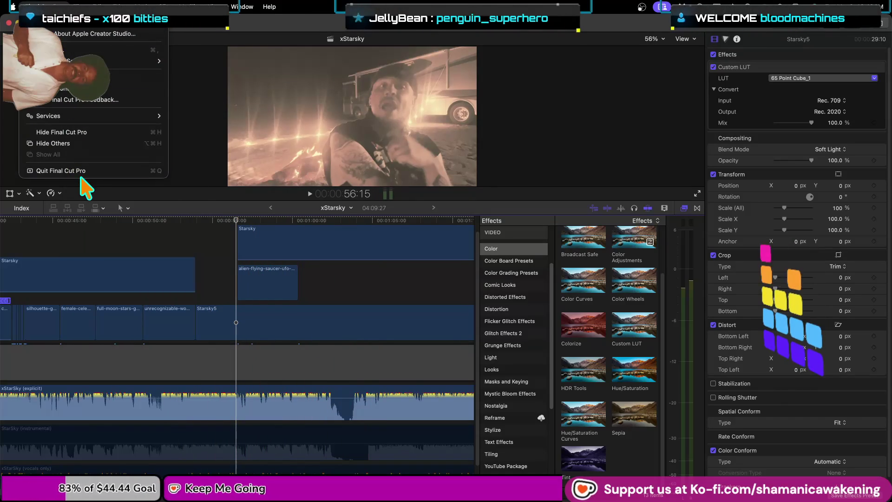
pyautogui.click(82, 174)
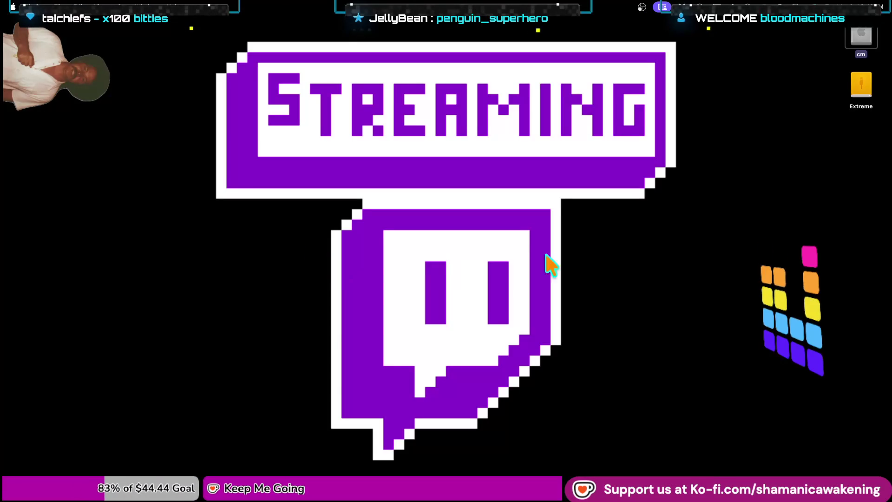
# - Open and close the cm drive window, then launch Logic Pro from the Dock
pyautogui.doubleClick(855, 37)
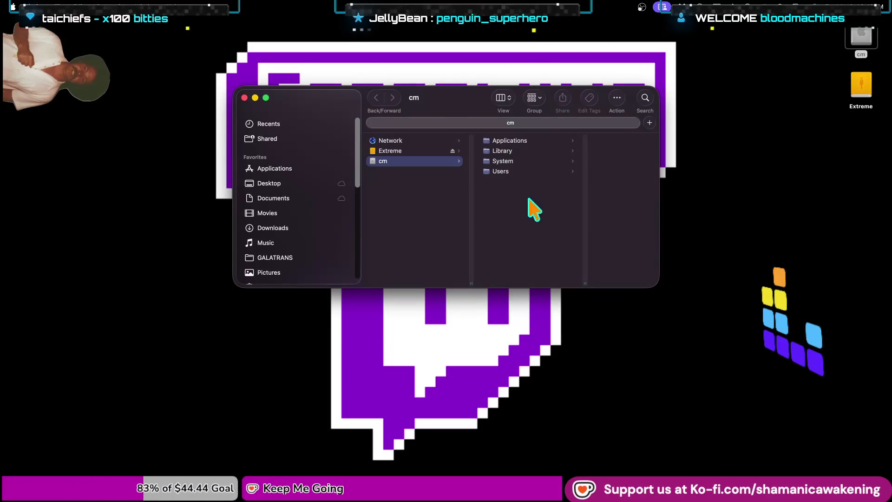
pyautogui.click(244, 98)
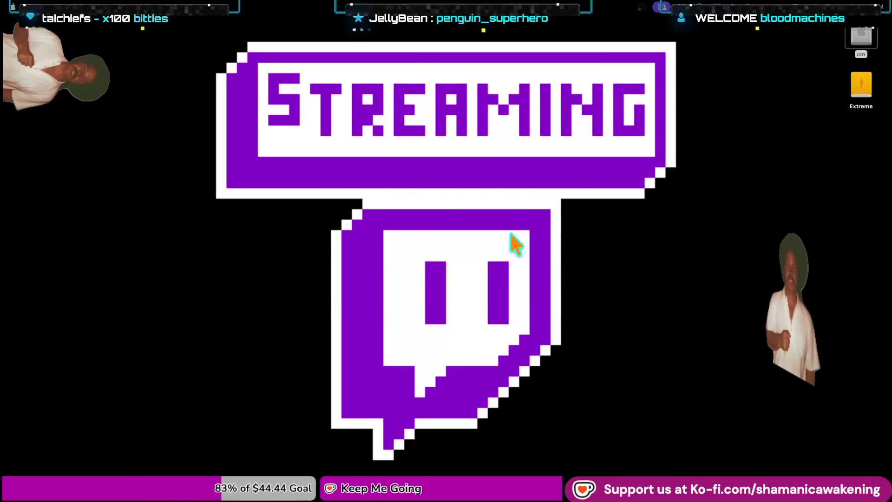
pyautogui.moveTo(328, 475)
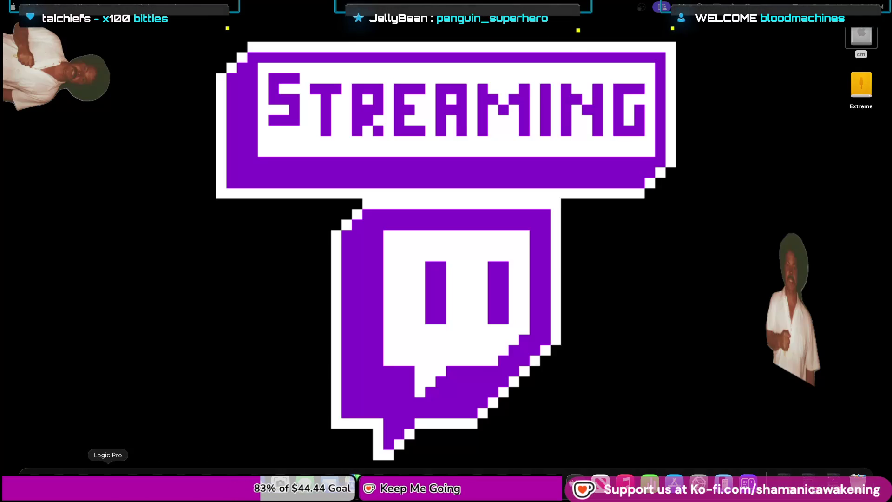
pyautogui.click(211, 462)
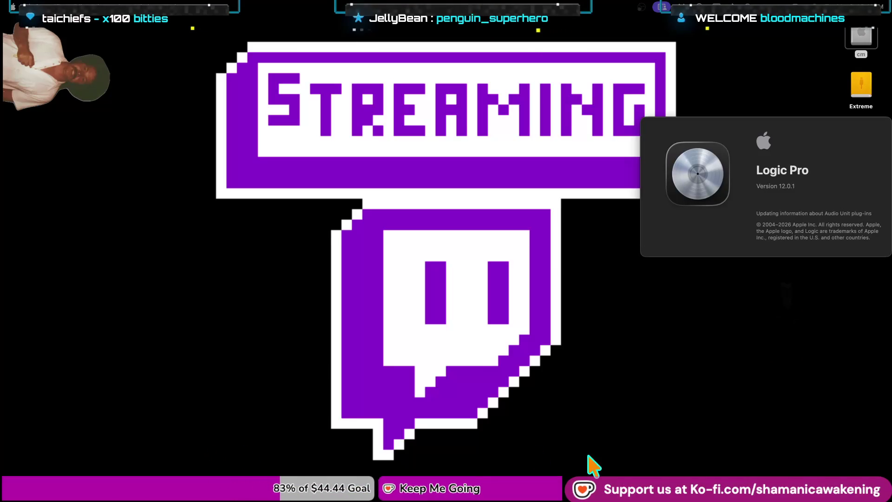
# - Restore the minimized Twitch chat window, then put it away
pyautogui.moveTo(717, 498)
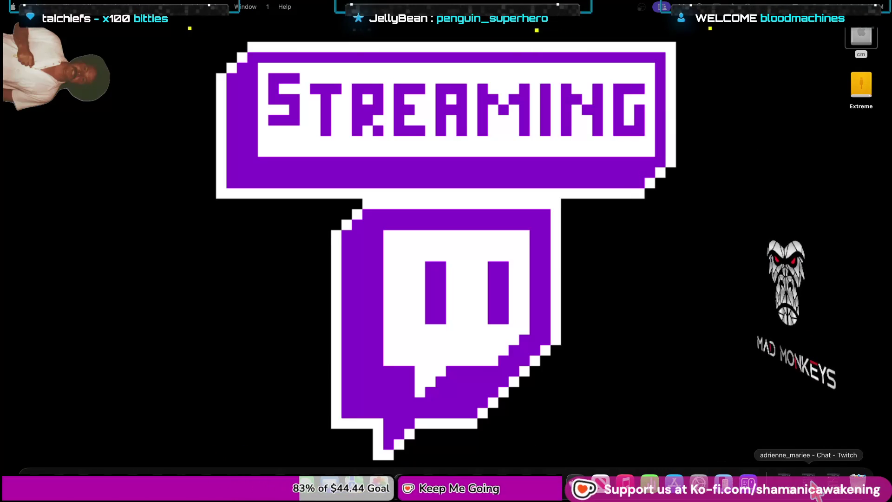
pyautogui.click(785, 484)
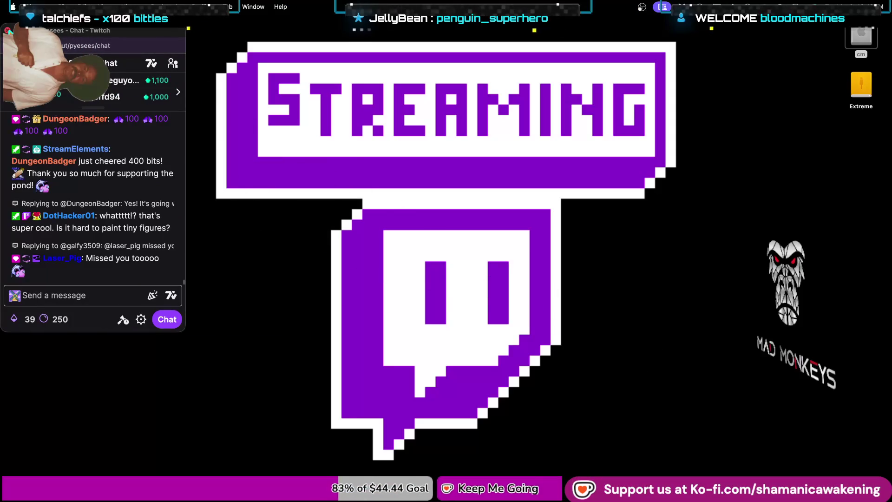
pyautogui.click(9, 31)
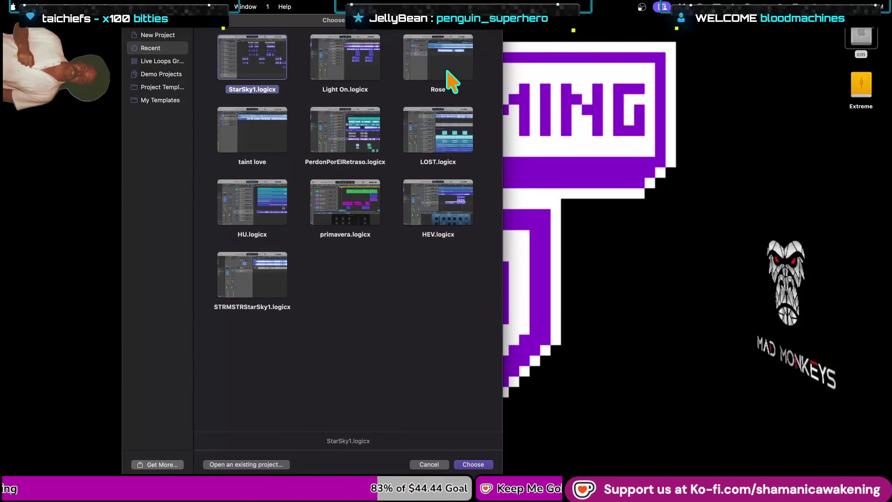
# - Open the Rose project, play it, zoom in horizontally, and widen the window to the screen edge
pyautogui.doubleClick(448, 72)
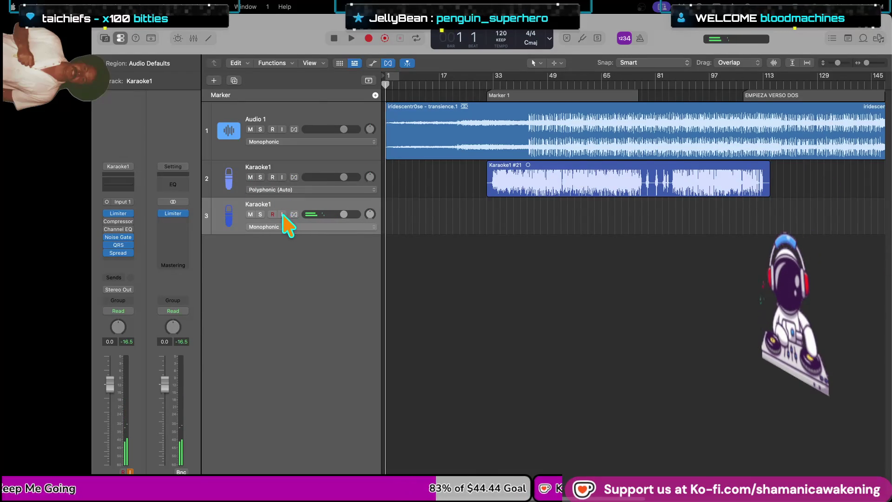
pyautogui.press('space')
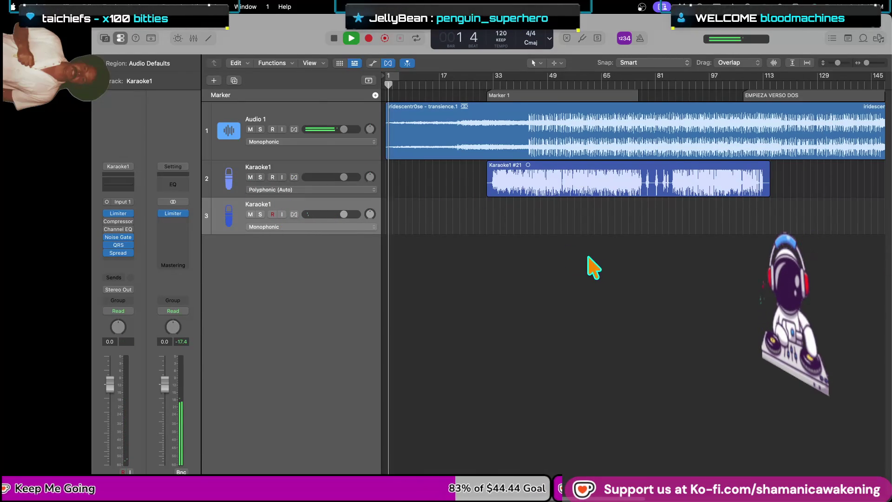
pyautogui.press('super+Right')
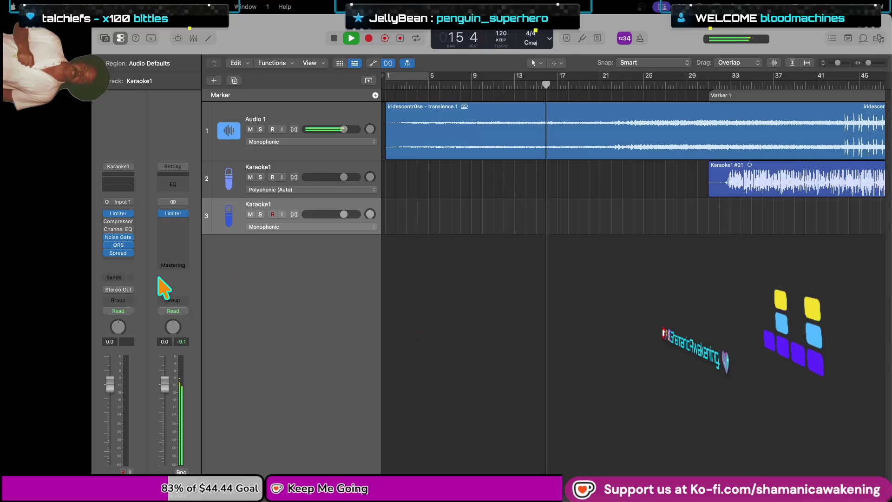
pyautogui.moveTo(91, 270); pyautogui.dragTo(5, 237)
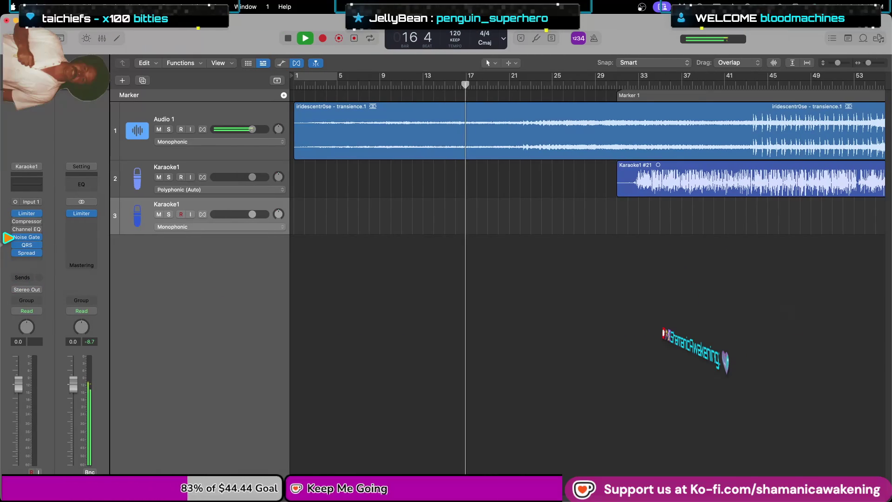
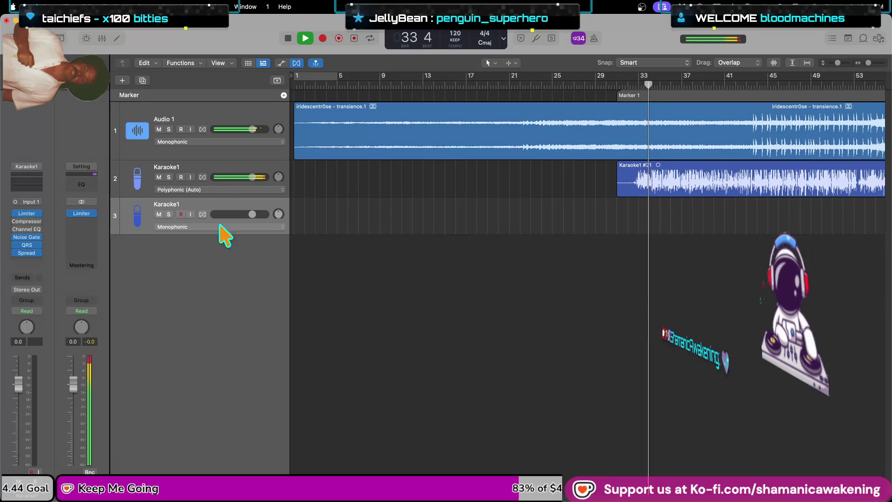
# - Lower the Karaoke1 vocal compressor's make-up gain to -0.5 dB in Graph view, then close it
pyautogui.click(209, 184)
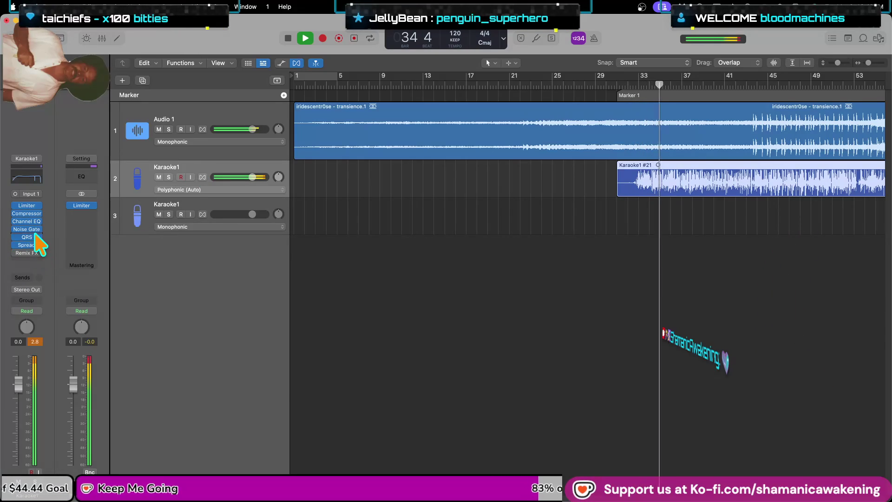
pyautogui.click(27, 213)
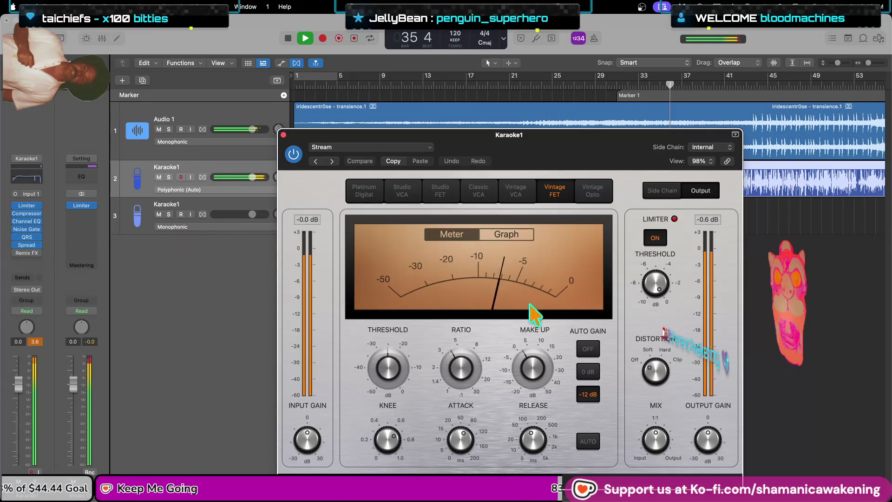
pyautogui.click(521, 234)
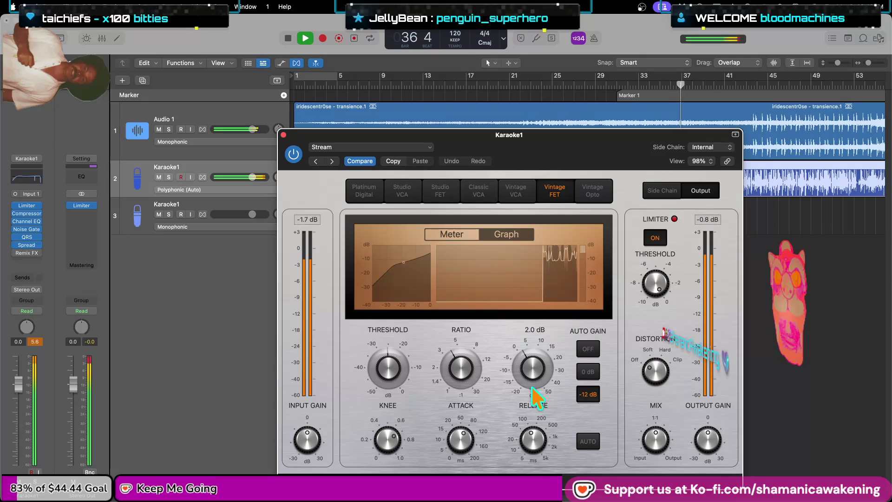
pyautogui.moveTo(533, 373); pyautogui.dragTo(527, 364)
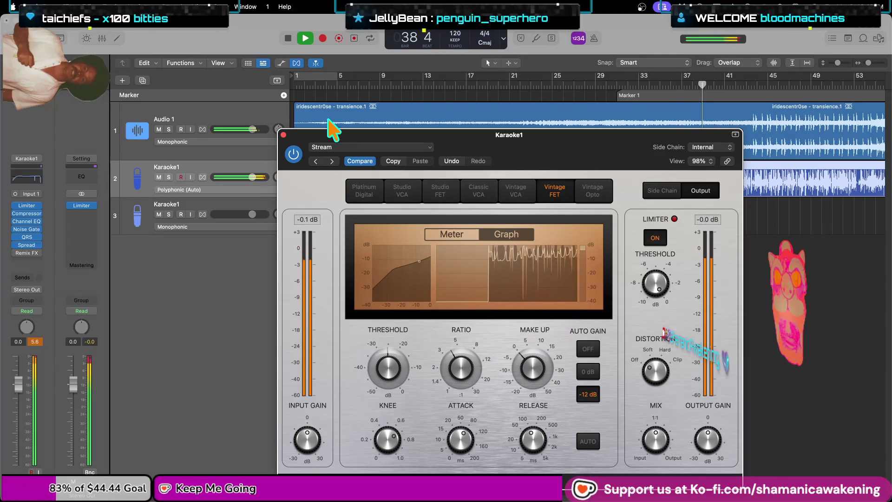
pyautogui.click(283, 135)
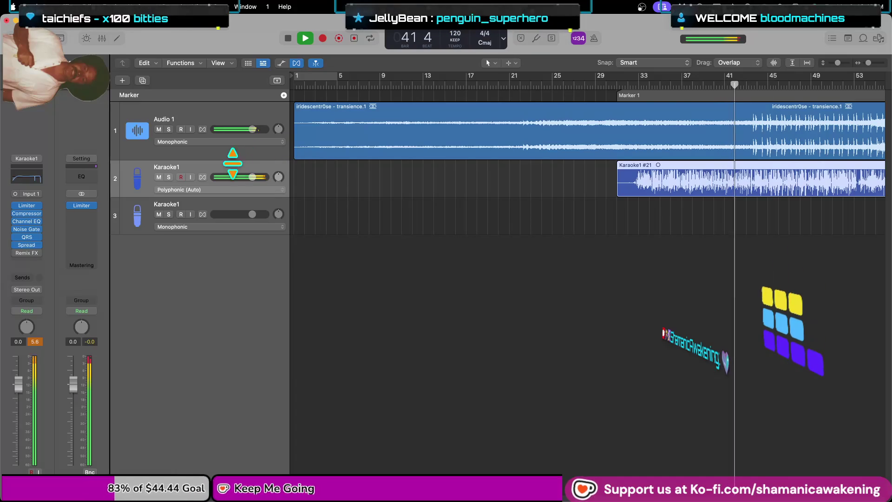
# - Insert Remix FX on the Karaoke1 vocal channel and try the Repeater pad
pyautogui.click(18, 253)
pyautogui.click(47, 320)
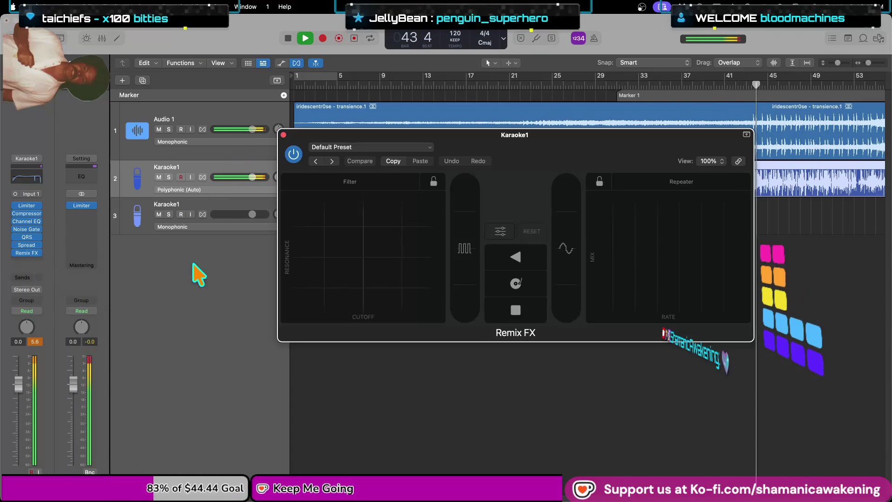
pyautogui.click(633, 266)
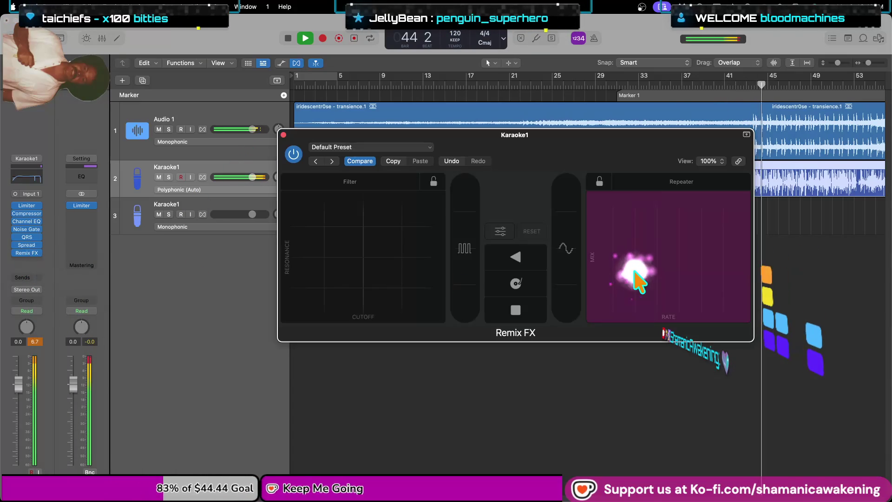
pyautogui.click(694, 260)
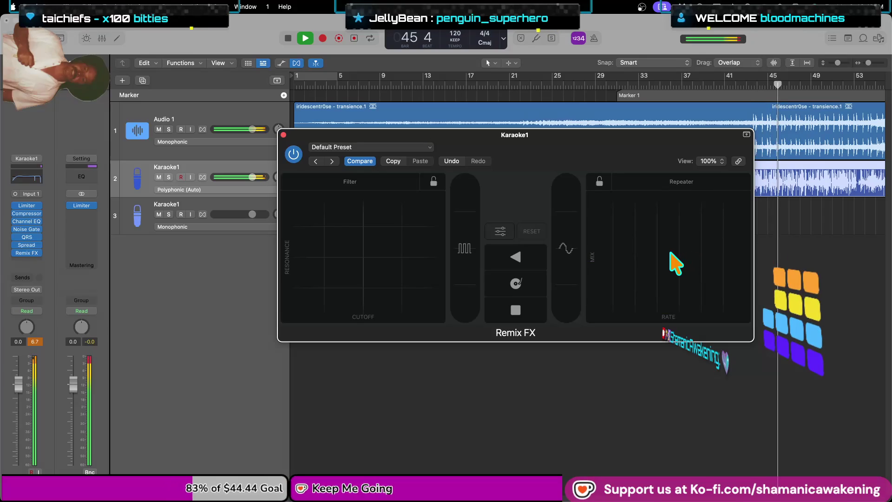
pyautogui.click(607, 249)
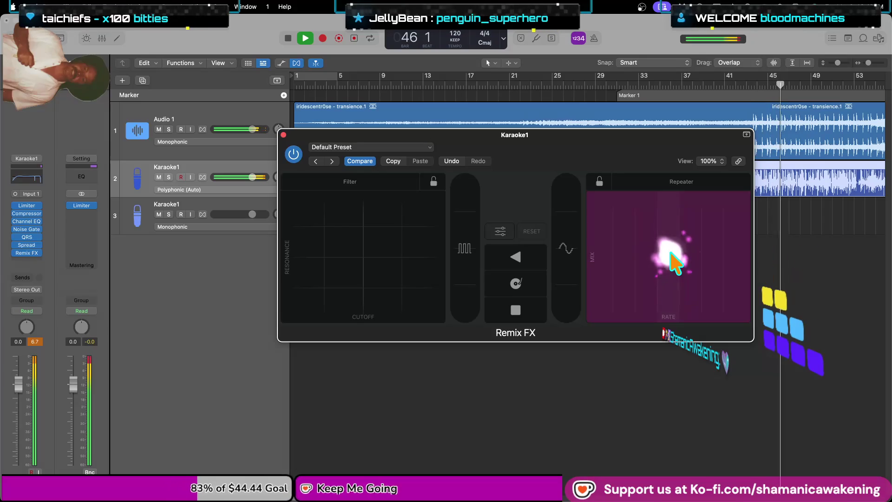
# - Reveal the extra Remix FX timing settings and play Repeater stutters, sweeping to a slower rate
pyautogui.click(501, 232)
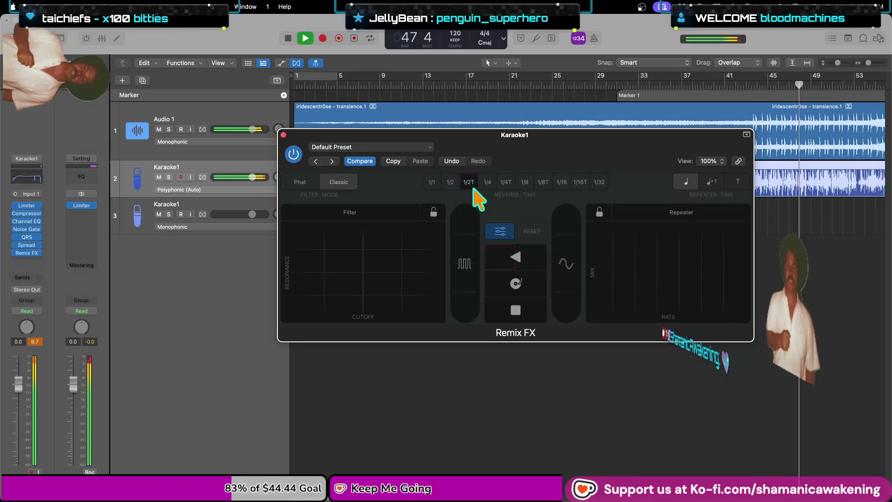
pyautogui.click(632, 259)
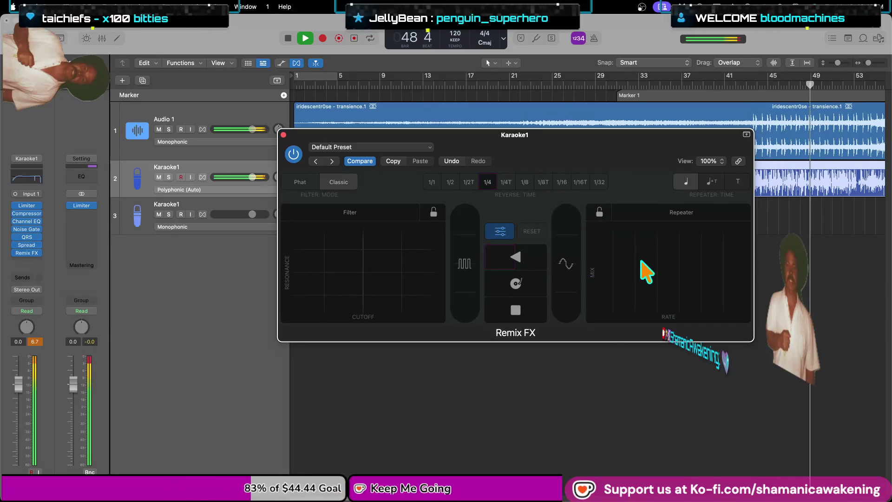
pyautogui.click(660, 256)
pyautogui.click(696, 253)
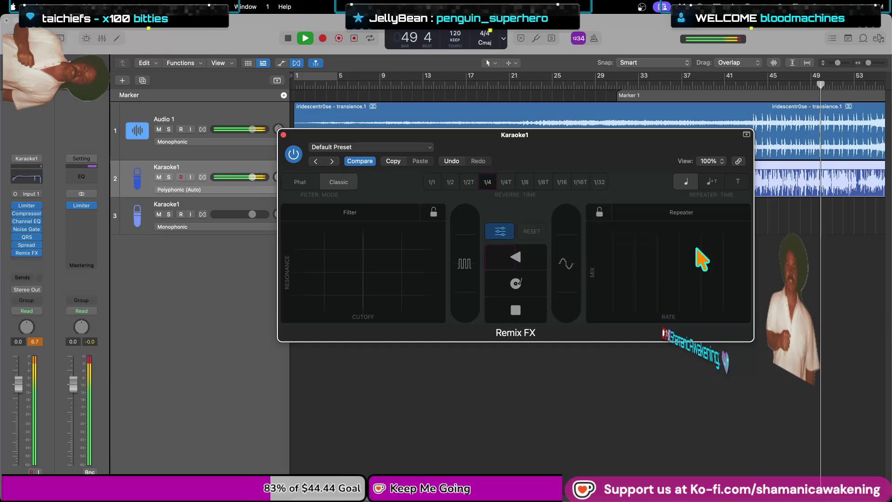
pyautogui.click(721, 264)
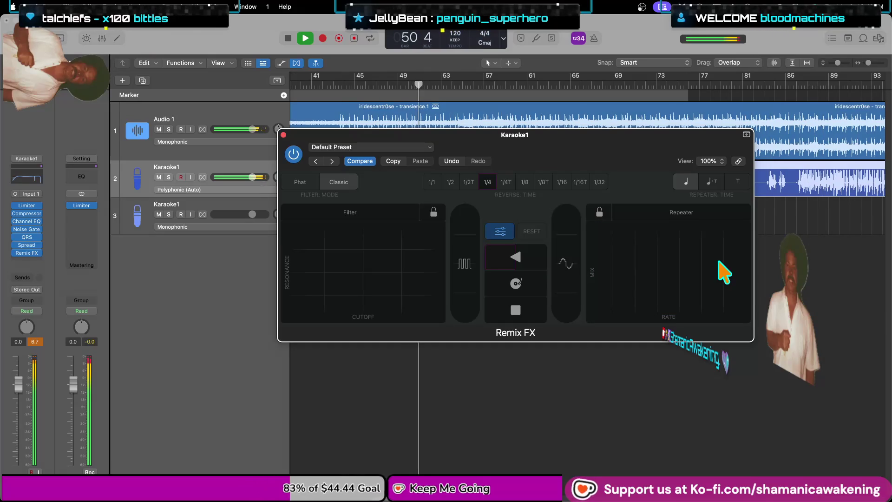
pyautogui.click(719, 262)
pyautogui.click(718, 263)
pyautogui.click(730, 267)
pyautogui.click(701, 265)
pyautogui.click(694, 269)
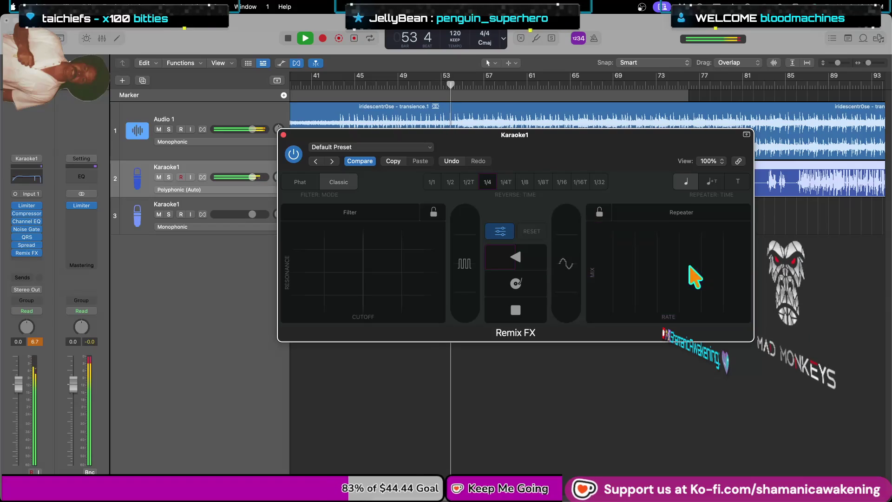
pyautogui.moveTo(673, 274); pyautogui.dragTo(618, 261)
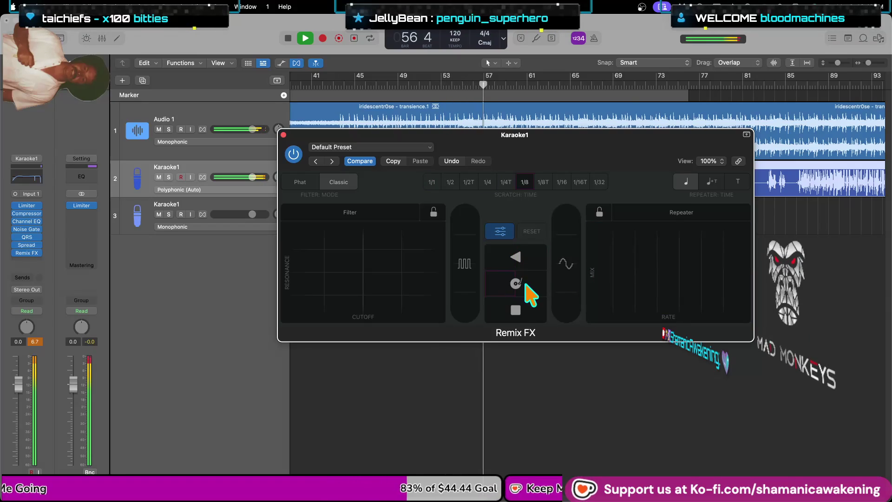
# - Trigger Tape Stop on the vocal, settling on a tape stop time of 1/2
pyautogui.click(515, 312)
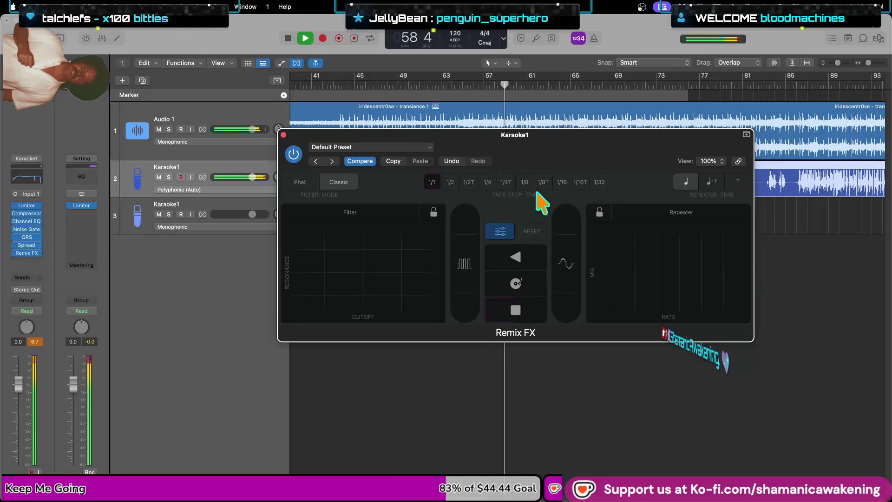
pyautogui.click(525, 187)
pyautogui.click(500, 316)
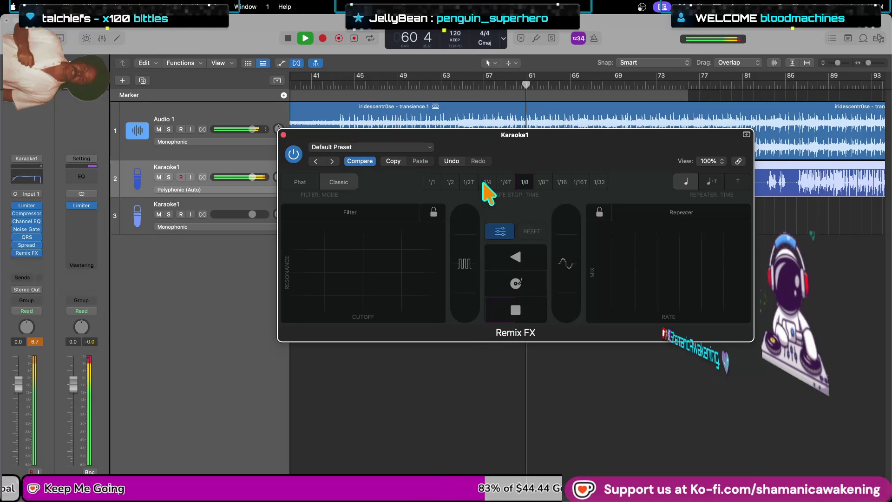
pyautogui.moveTo(504, 321); pyautogui.dragTo(483, 199)
pyautogui.click(456, 184)
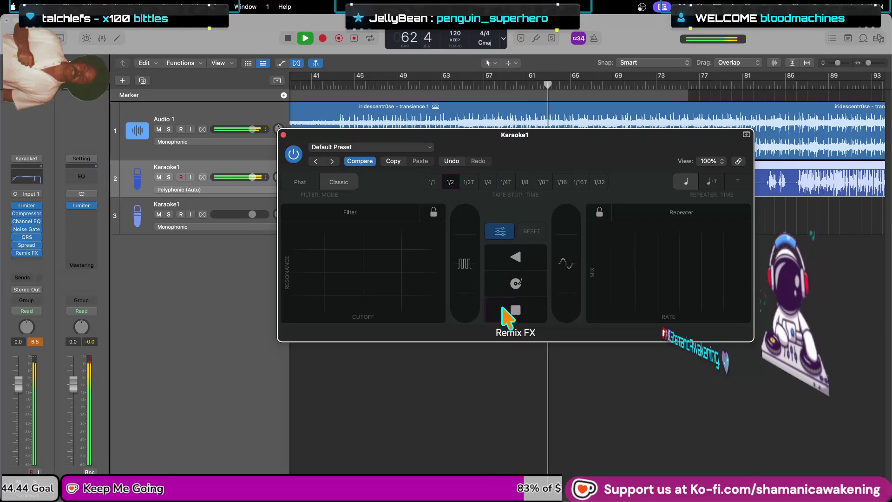
# - Sweep the Filter cutoff and resonance up and down, and chop the vocal with the Gater
pyautogui.moveTo(340, 270); pyautogui.dragTo(405, 250)
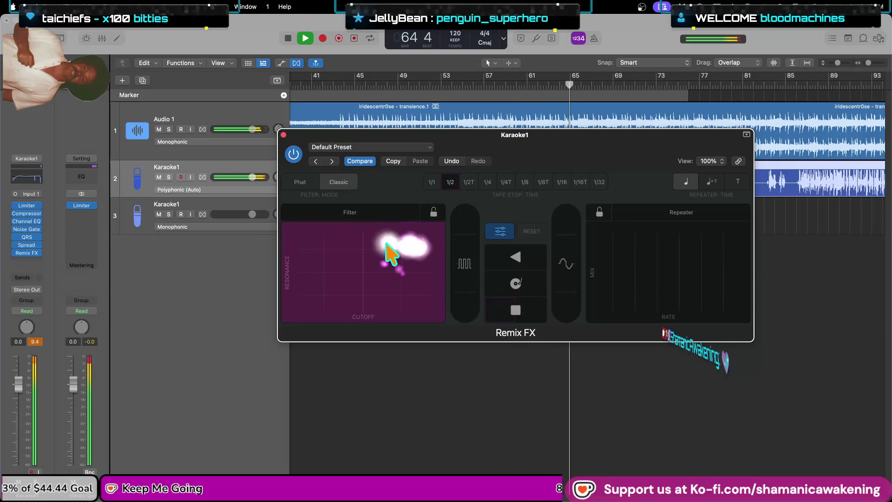
pyautogui.moveTo(422, 239)
pyautogui.mouseDown()
pyautogui.moveTo(367, 253)
pyautogui.moveTo(338, 284)
pyautogui.moveTo(415, 283)
pyautogui.mouseUp()
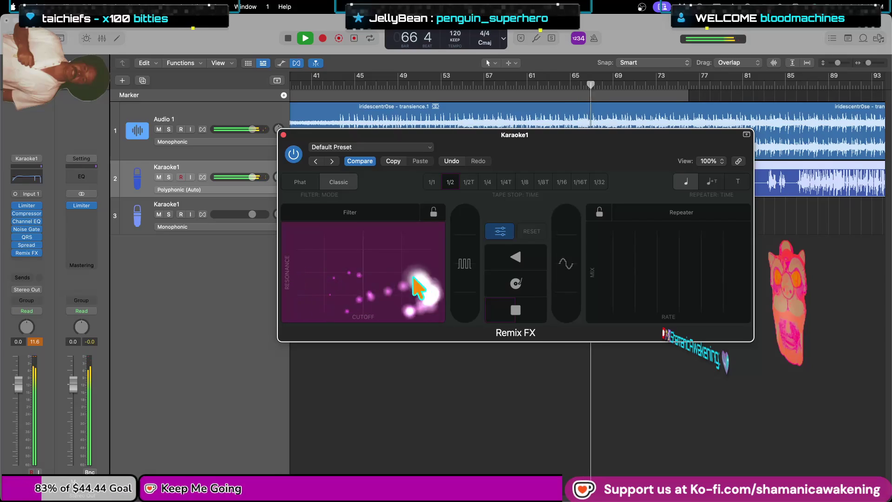
pyautogui.moveTo(339, 253)
pyautogui.mouseDown()
pyautogui.moveTo(313, 264)
pyautogui.moveTo(414, 255)
pyautogui.moveTo(414, 278)
pyautogui.mouseUp()
pyautogui.moveTo(470, 251); pyautogui.dragTo(464, 253)
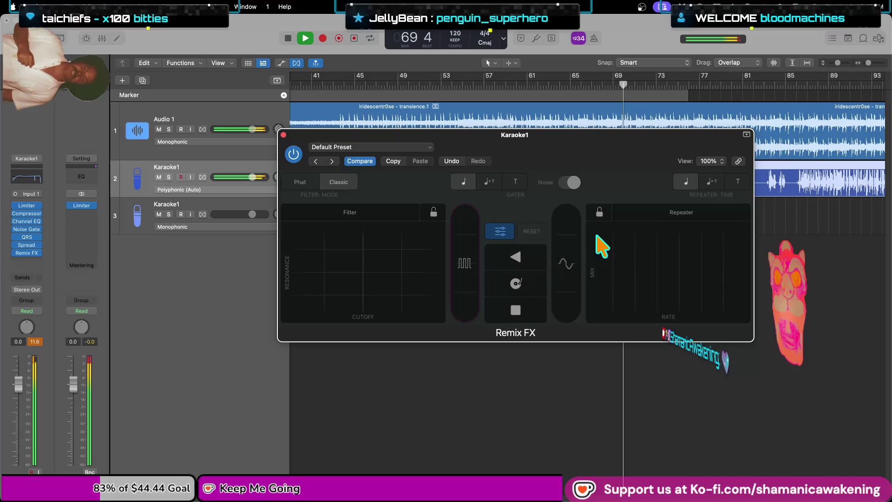
pyautogui.click(651, 213)
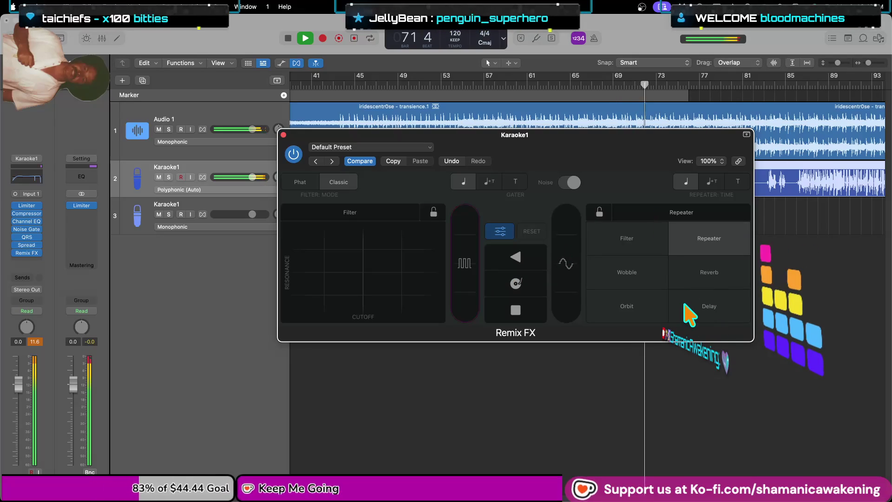
# - Swap the Repeater slot for Wobble and play it on the vocal
pyautogui.click(626, 274)
pyautogui.moveTo(626, 285)
pyautogui.mouseDown()
pyautogui.moveTo(644, 274)
pyautogui.moveTo(611, 274)
pyautogui.moveTo(583, 244)
pyautogui.mouseUp()
pyautogui.click(650, 215)
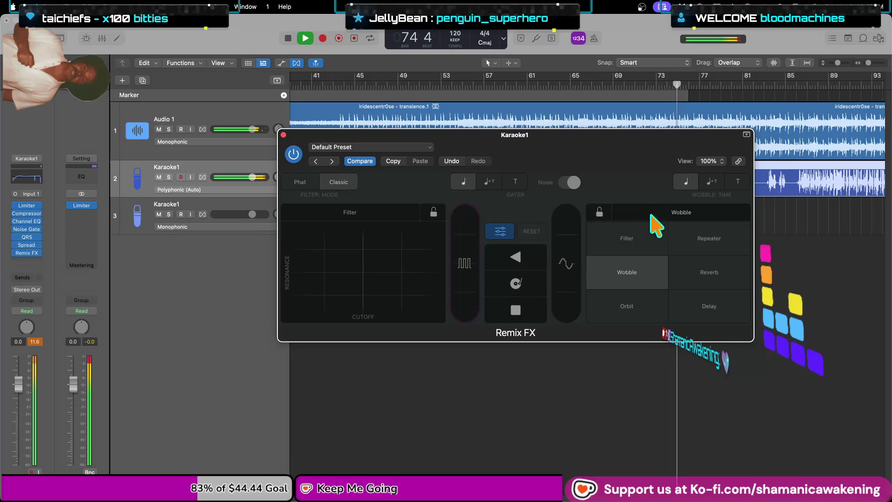
# - Switch the slot to Delay and play delay bursts with live feedback and rate sweeps
pyautogui.click(685, 301)
pyautogui.moveTo(686, 302)
pyautogui.mouseDown()
pyautogui.moveTo(611, 291)
pyautogui.moveTo(706, 249)
pyautogui.moveTo(678, 255)
pyautogui.mouseUp()
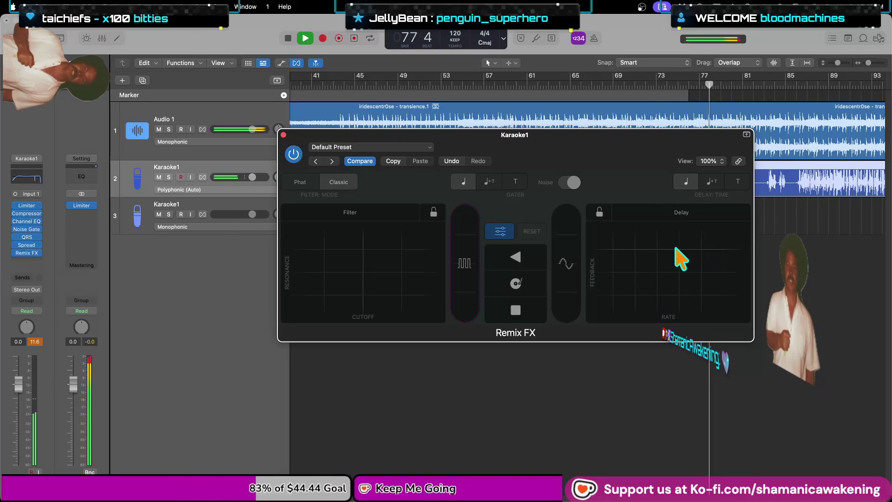
pyautogui.click(718, 252)
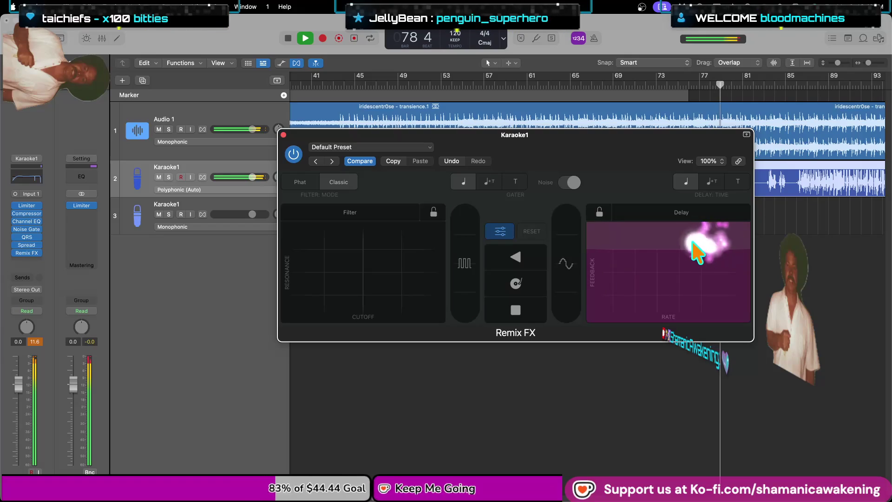
pyautogui.moveTo(696, 251)
pyautogui.mouseDown()
pyautogui.moveTo(617, 244)
pyautogui.moveTo(672, 311)
pyautogui.moveTo(622, 314)
pyautogui.mouseUp()
pyautogui.click(619, 305)
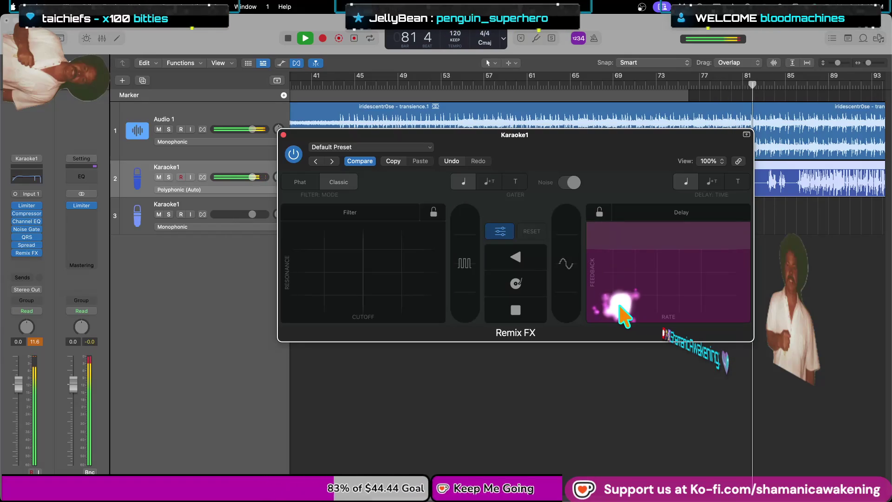
pyautogui.moveTo(620, 307); pyautogui.dragTo(636, 300)
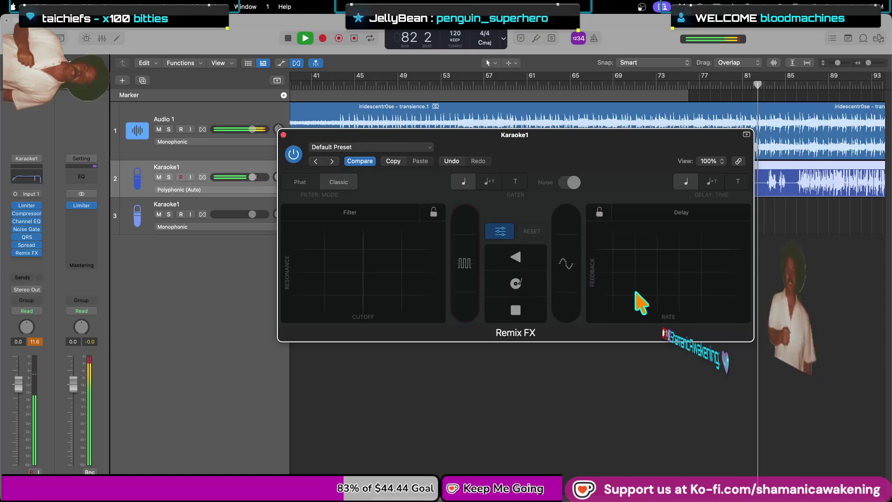
pyautogui.click(623, 258)
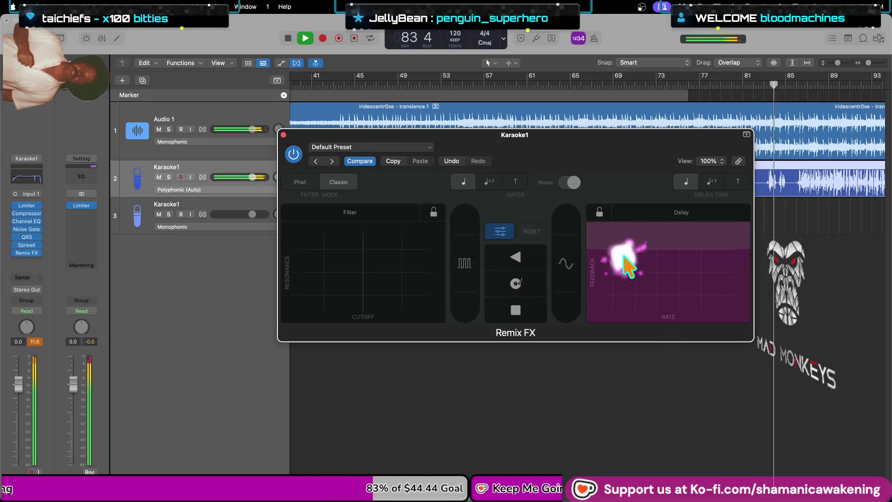
pyautogui.moveTo(626, 257); pyautogui.dragTo(646, 269)
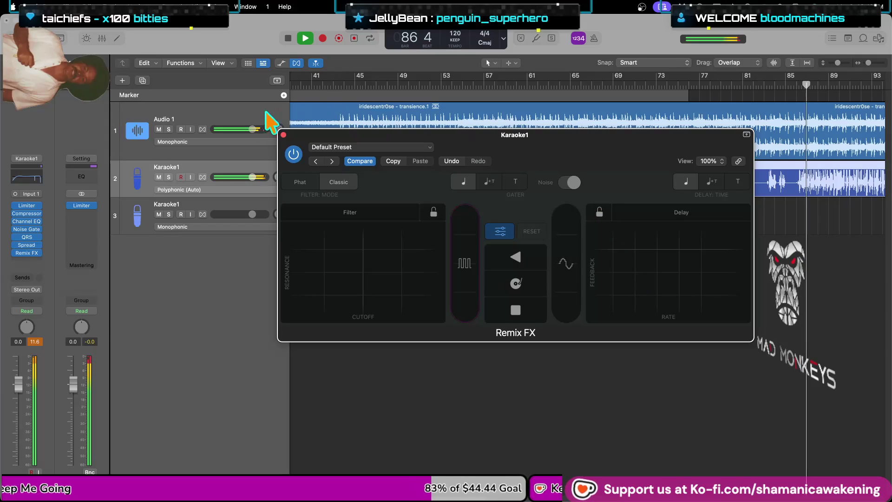
# - Close the Karaoke1 Remix FX window and bring bars 57–125 into view
pyautogui.click(282, 135)
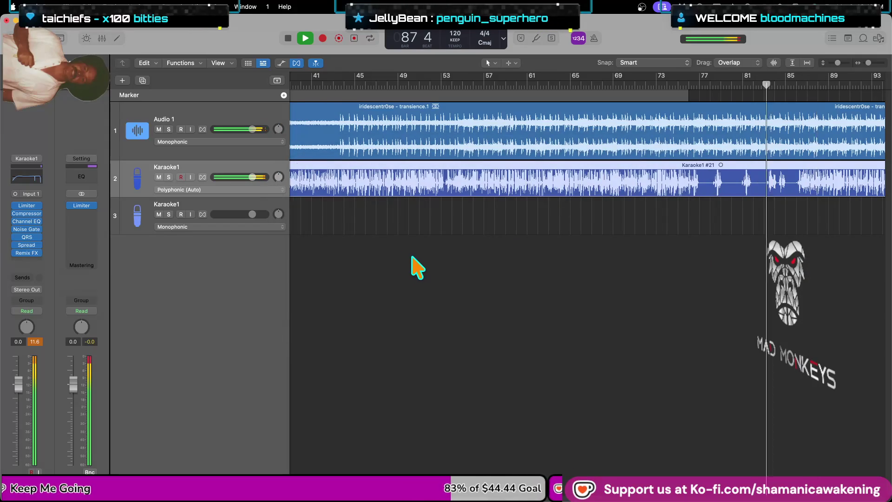
pyautogui.scroll(-3, 418, 268)
pyautogui.scroll(2, 508, 213)
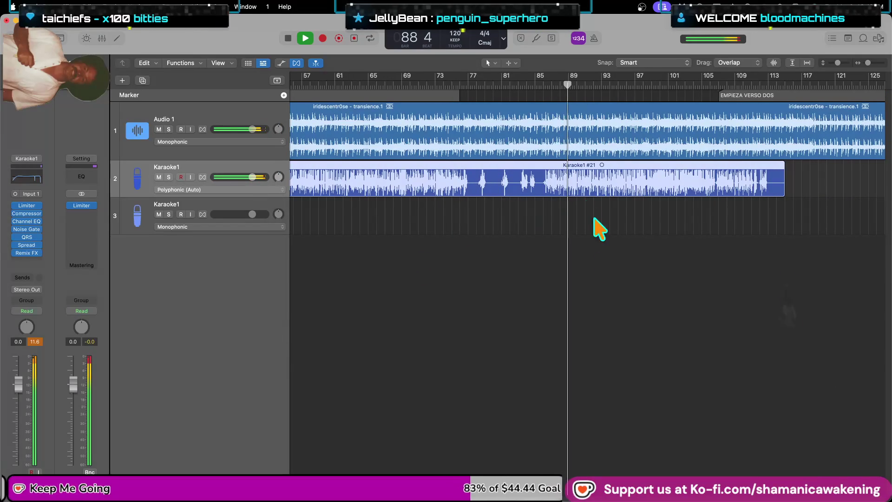
pyautogui.hscroll(2, 587, 288)
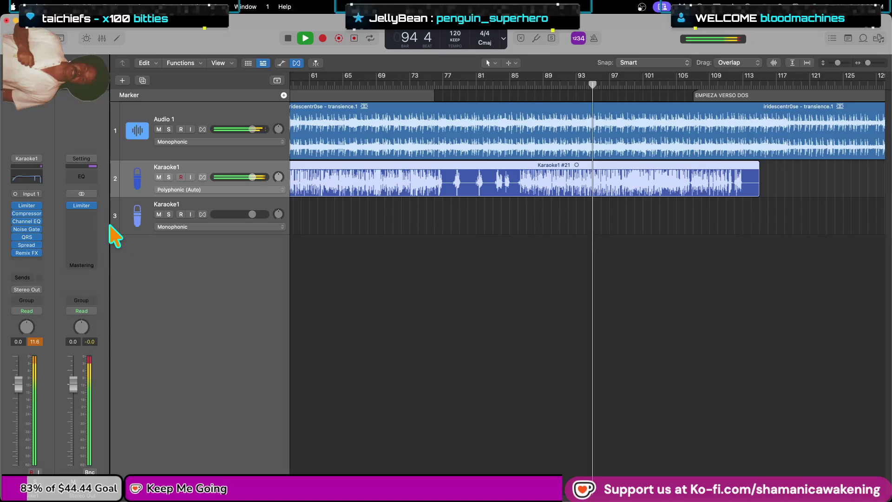
pyautogui.click(26, 238)
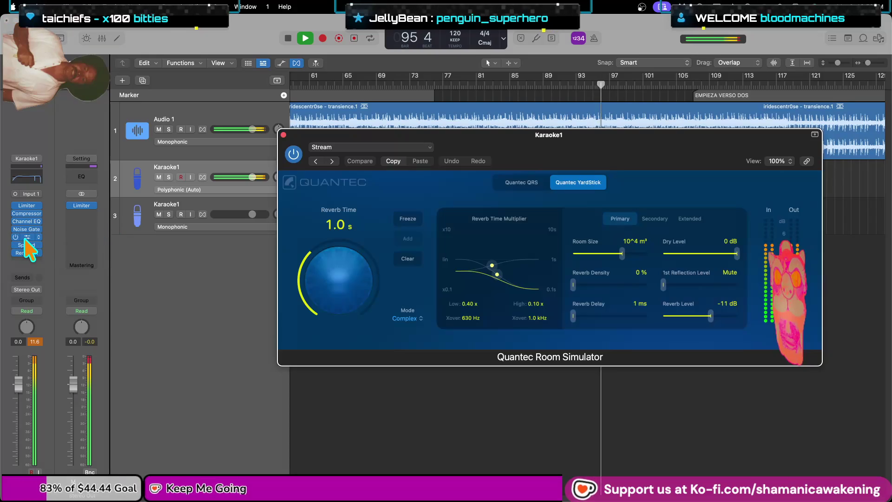
pyautogui.click(283, 135)
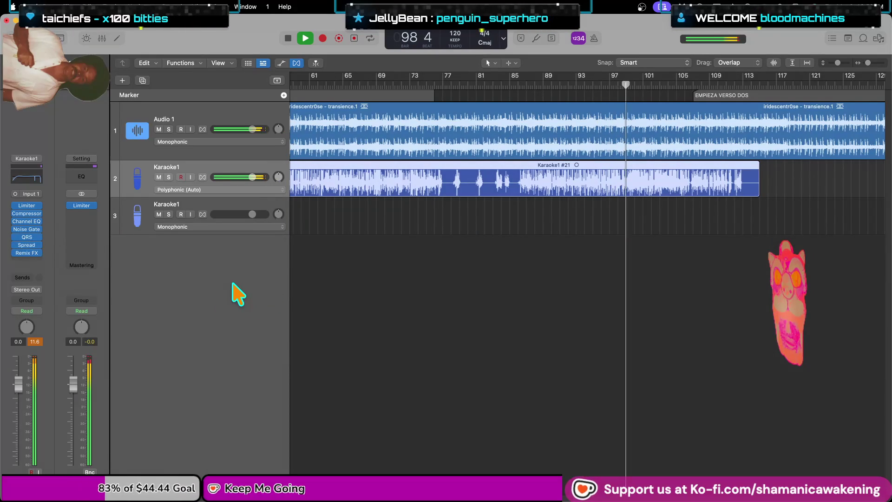
pyautogui.click(731, 84)
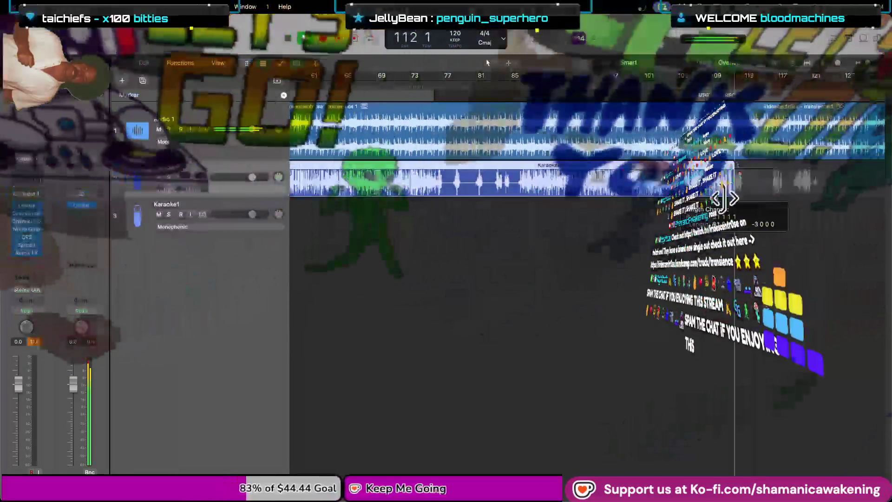
# - Trim the Karaoke1 region's right edge so it ends just past bar 85
pyautogui.moveTo(757, 190)
pyautogui.mouseDown()
pyautogui.moveTo(447, 228)
pyautogui.moveTo(512, 225)
pyautogui.mouseUp()
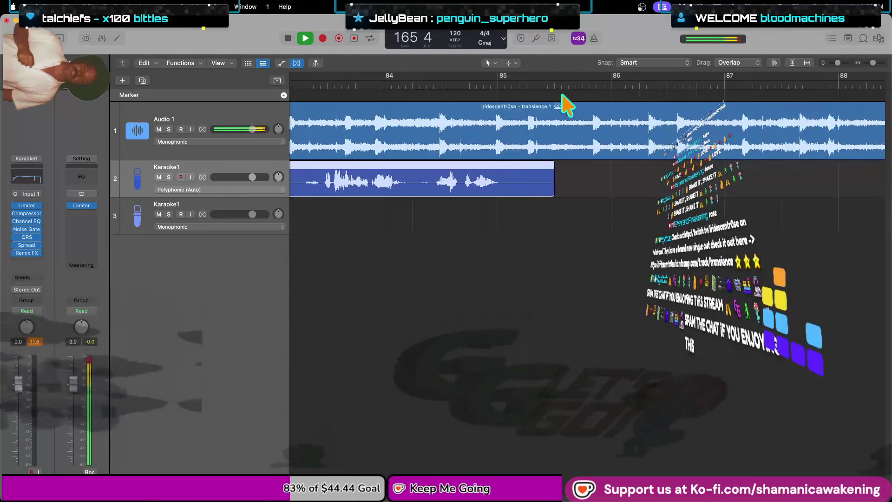
# - Scroll the arrangement to view the whole song with its markers and the shortened Karaoke1 #21 region
pyautogui.scroll(10, 563, 93)
pyautogui.scroll(-10, 556, 87)
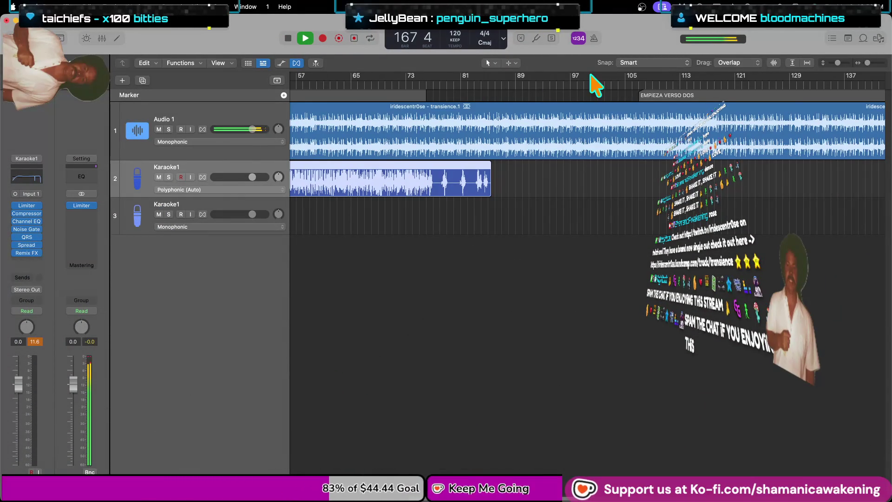
pyautogui.scroll(-5, 590, 75)
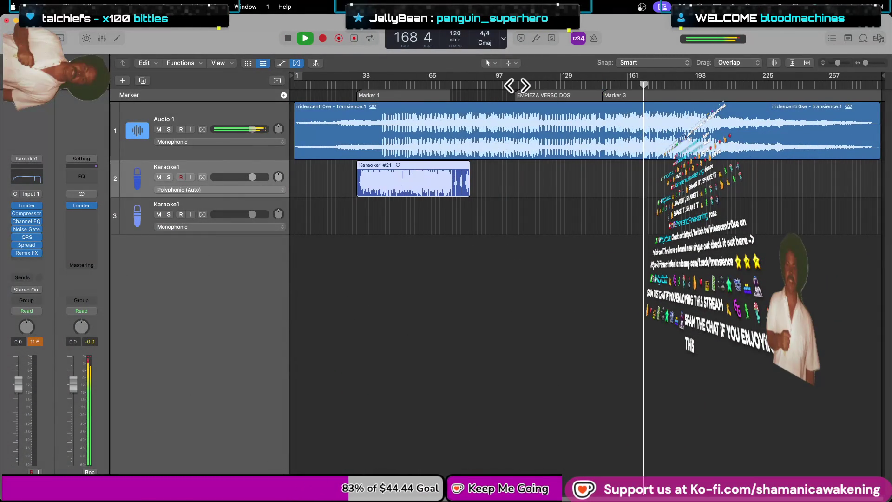
pyautogui.scroll(8, 517, 85)
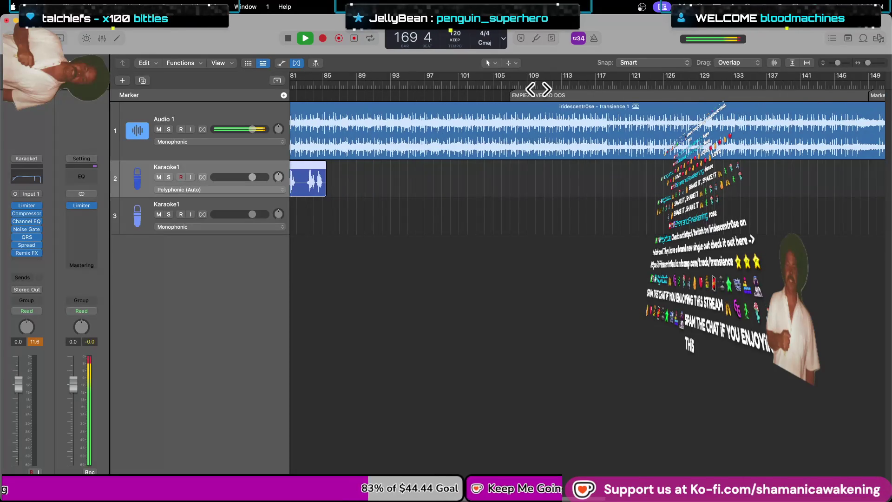
pyautogui.scroll(-5, 418, 128)
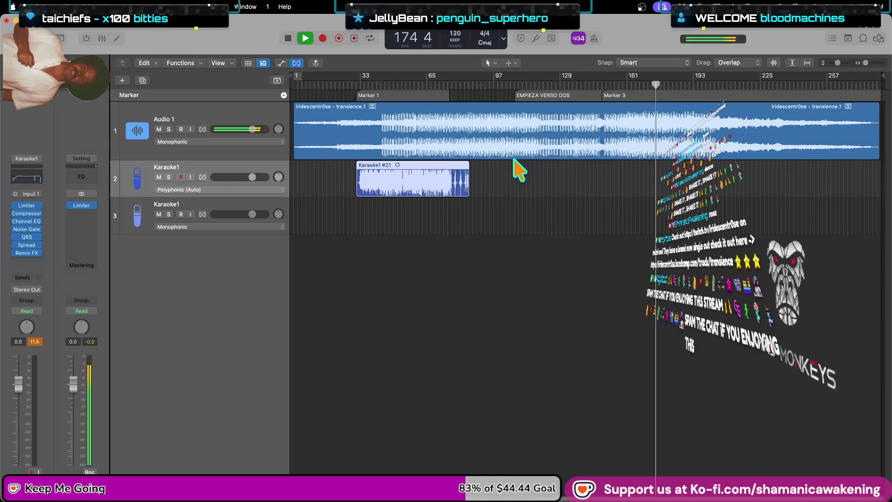
# - Open the Color palette via the Audio 1 region's Name and Color > Color Regions menu
pyautogui.rightClick(514, 160)
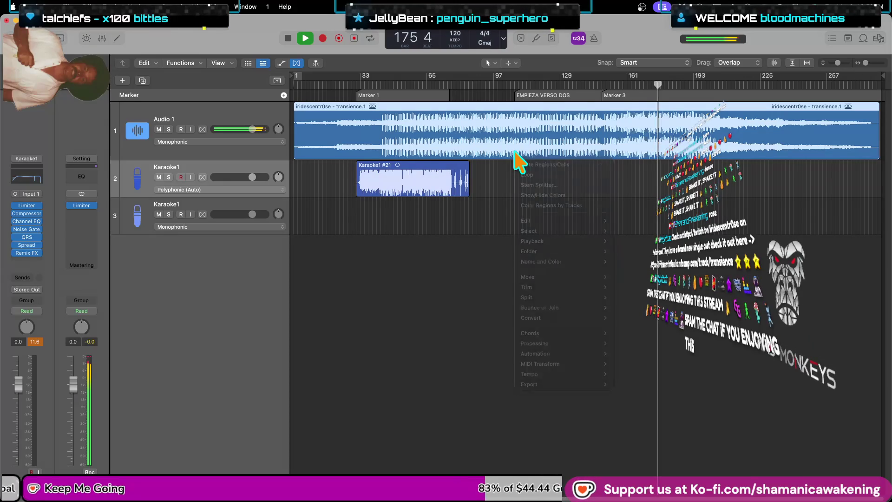
pyautogui.rightClick(514, 159)
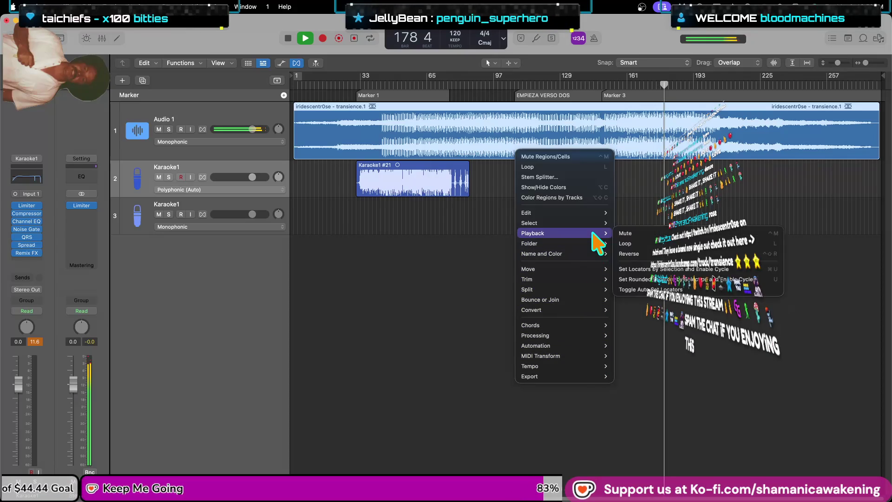
pyautogui.moveTo(594, 255)
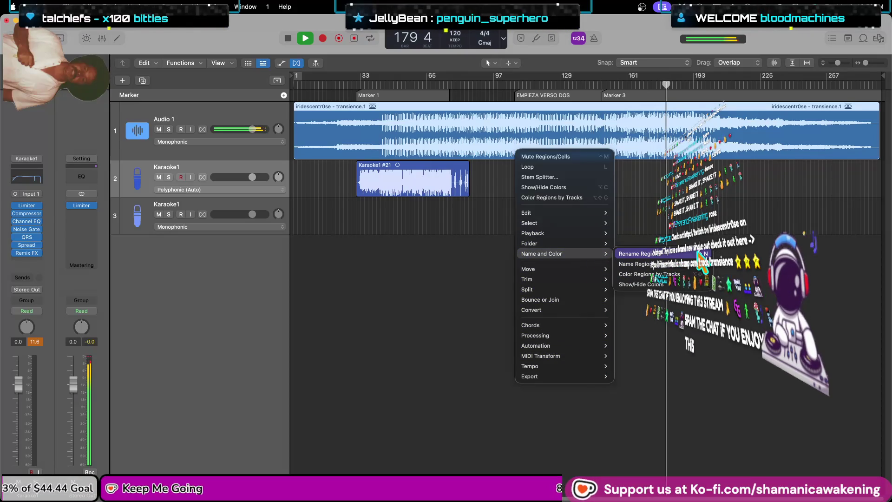
pyautogui.click(641, 284)
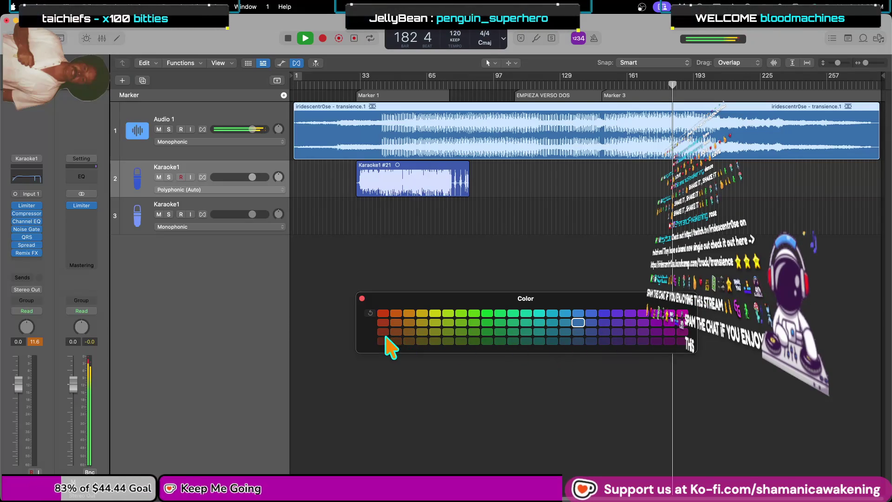
# - Recolour the Audio 1 region, trying red before settling on purple
pyautogui.click(383, 322)
pyautogui.click(383, 313)
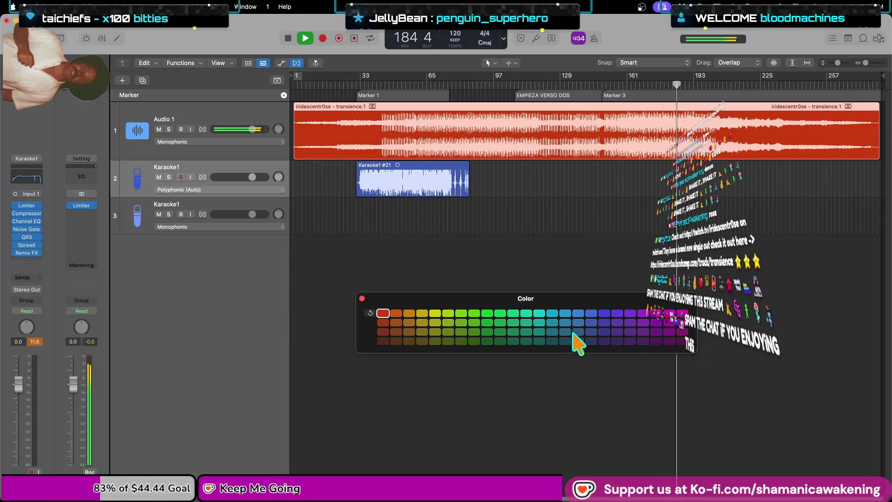
pyautogui.click(655, 313)
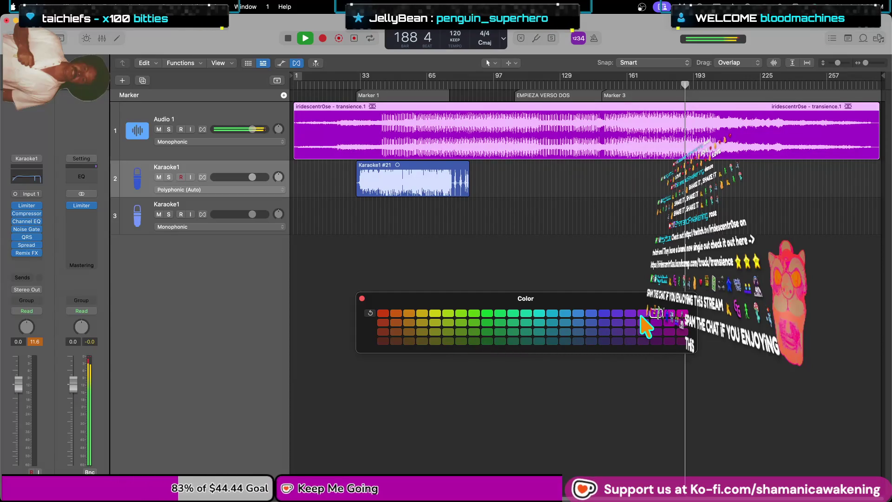
# - Recolour the Karaoke1 #21 region from teal to salmon red after trying blue and cyan
pyautogui.click(407, 194)
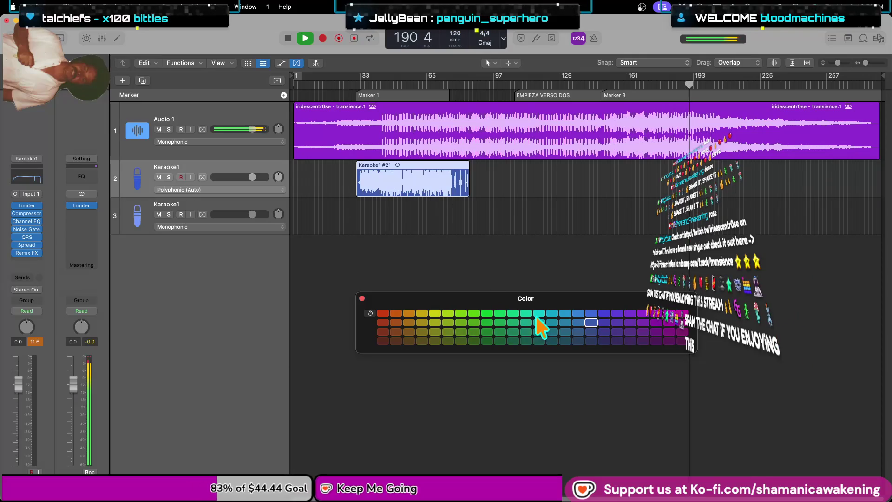
pyautogui.click(538, 318)
pyautogui.click(551, 331)
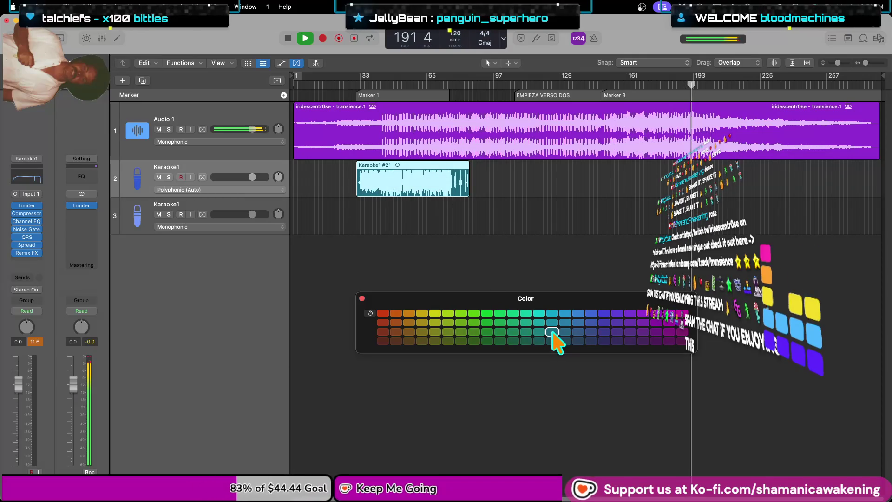
pyautogui.click(578, 322)
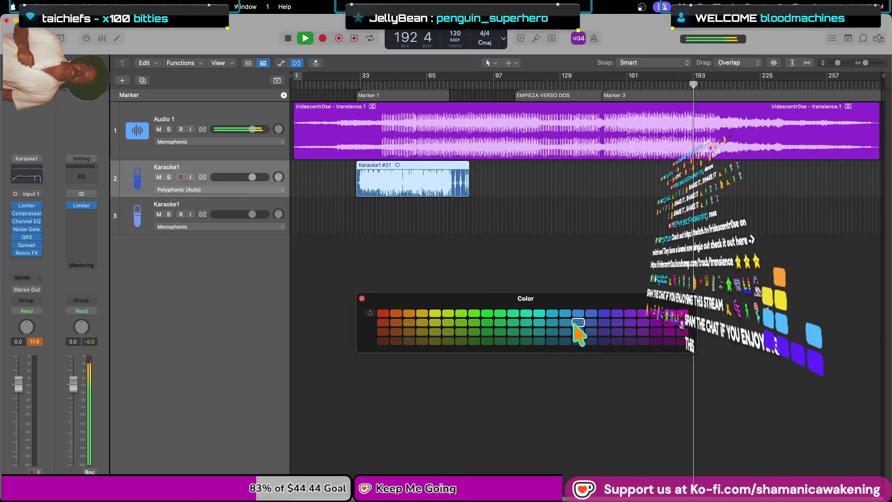
pyautogui.click(539, 312)
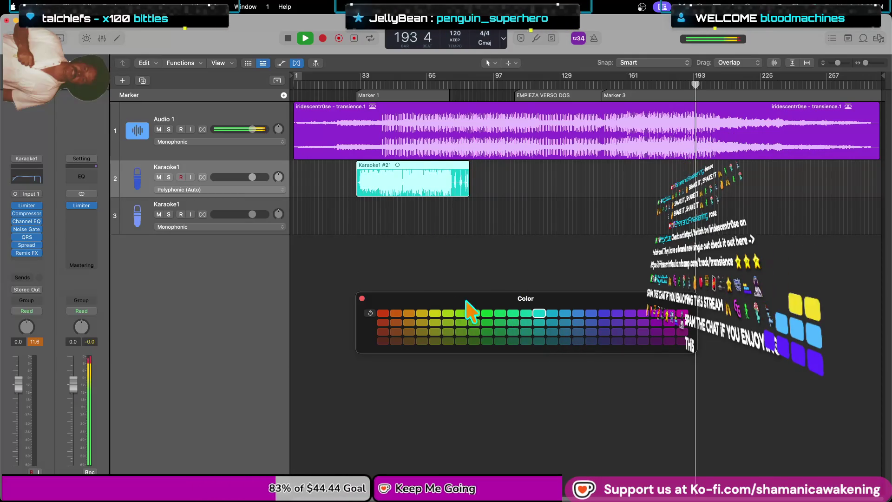
pyautogui.click(383, 322)
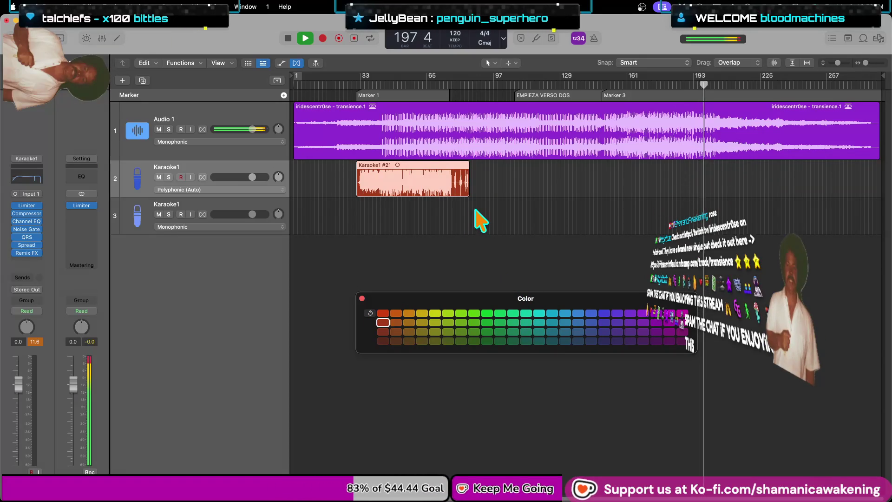
pyautogui.click(494, 84)
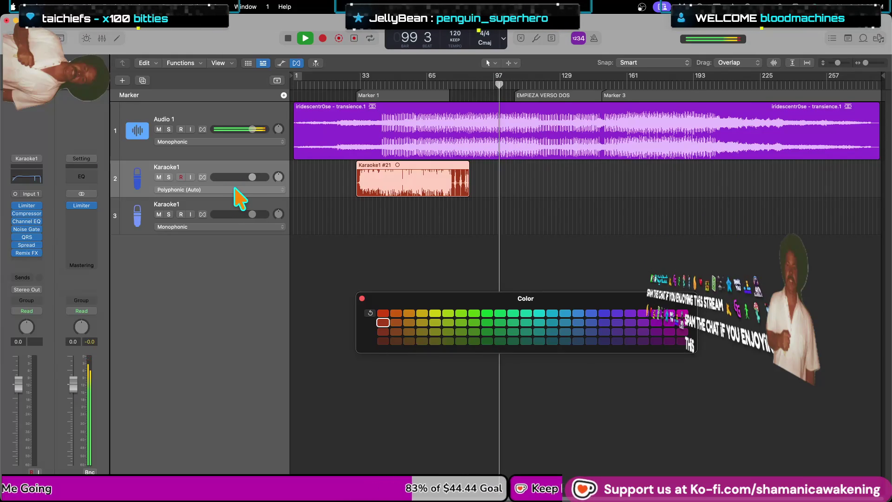
# - Zoom in, enable input monitoring on track 2 and start recording a new vocal take
pyautogui.press('super+Right')
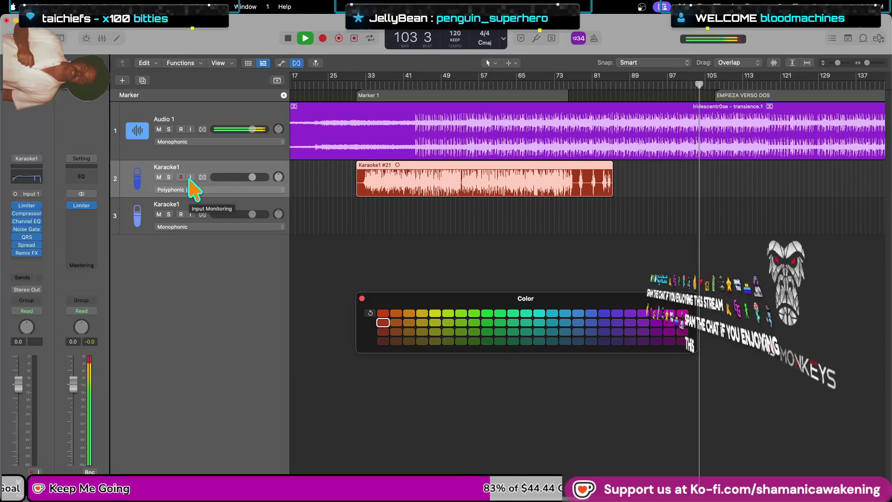
pyautogui.click(190, 177)
pyautogui.press('r')
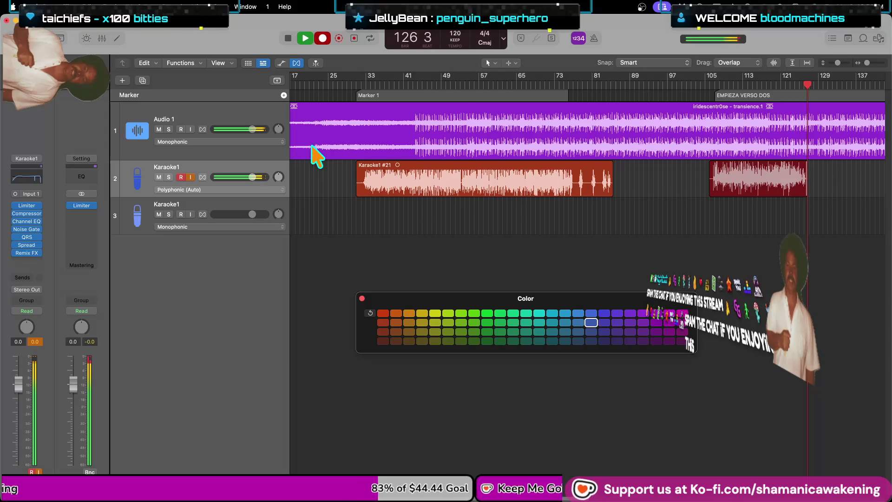
# - Stop recording and delete the new Karaoke1 #22 take, confirming the delete dialog
pyautogui.press('space')
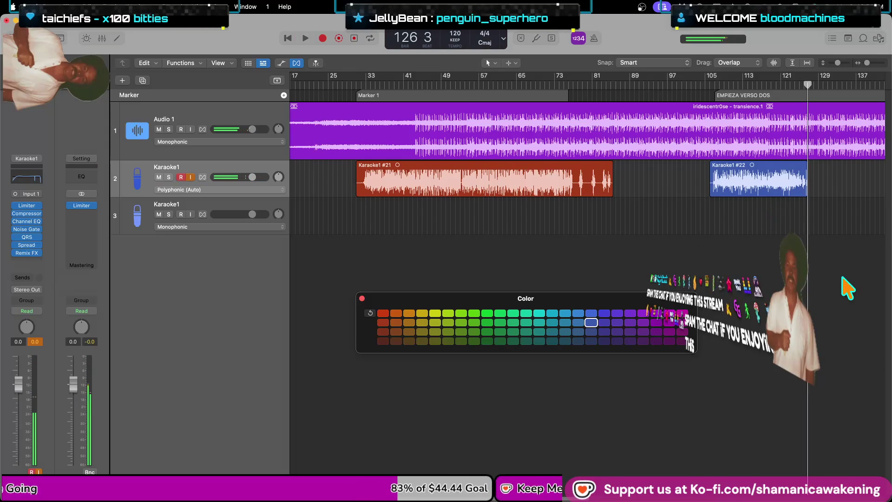
pyautogui.click(806, 251)
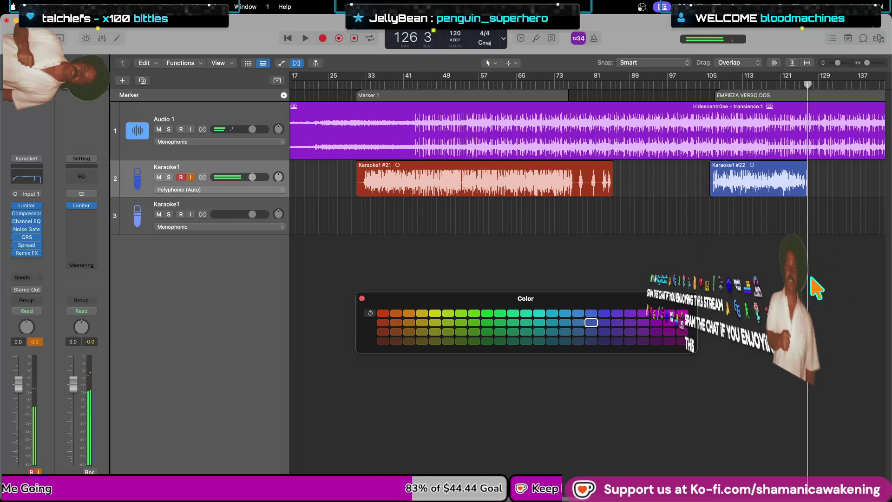
pyautogui.click(793, 182)
pyautogui.press('Delete')
pyautogui.click(511, 198)
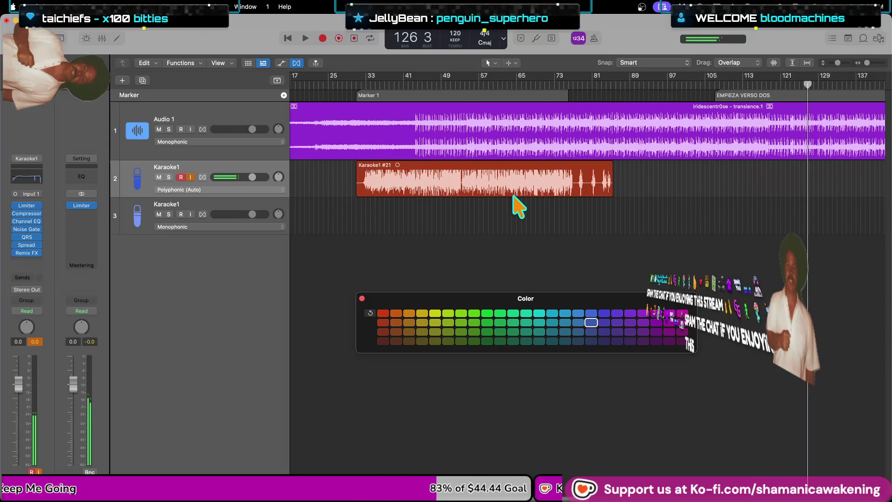
pyautogui.click(76, 4)
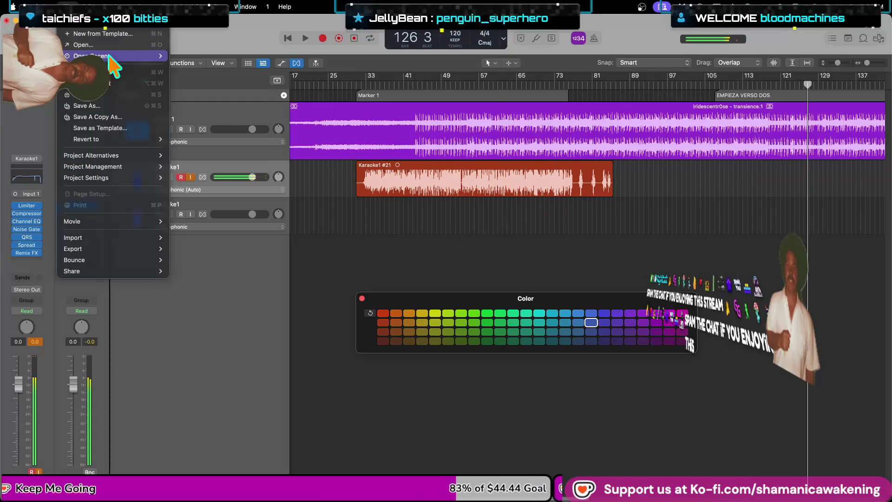
# - Open the recent Light On.logicx project, save Rose when prompted, and select Karaoke1 regions #24 and #25
pyautogui.moveTo(114, 57)
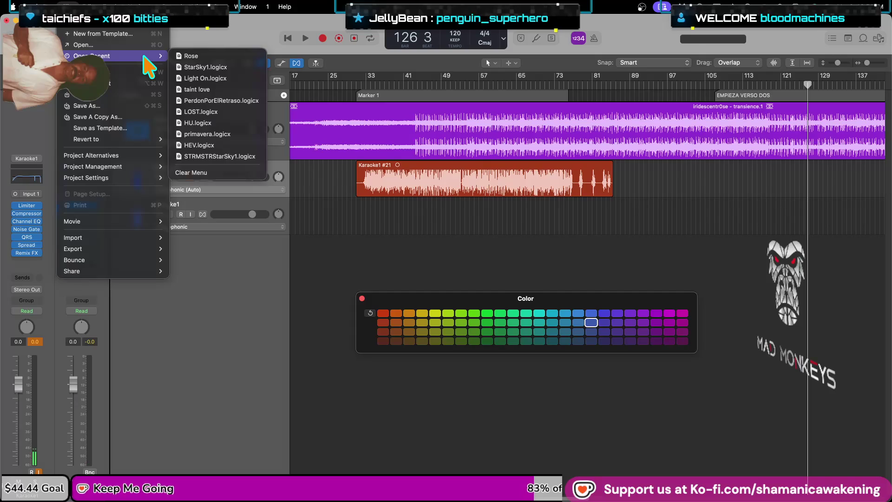
pyautogui.click(199, 145)
pyautogui.click(442, 228)
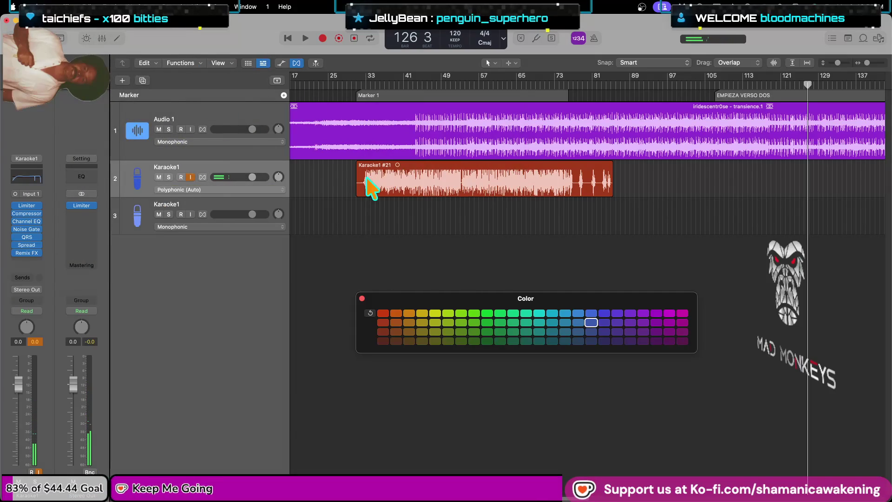
pyautogui.click(70, 7)
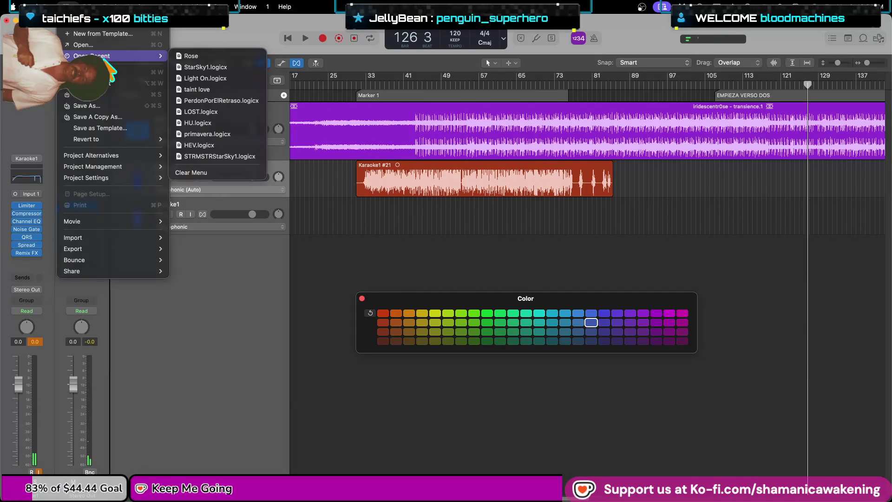
pyautogui.click(235, 78)
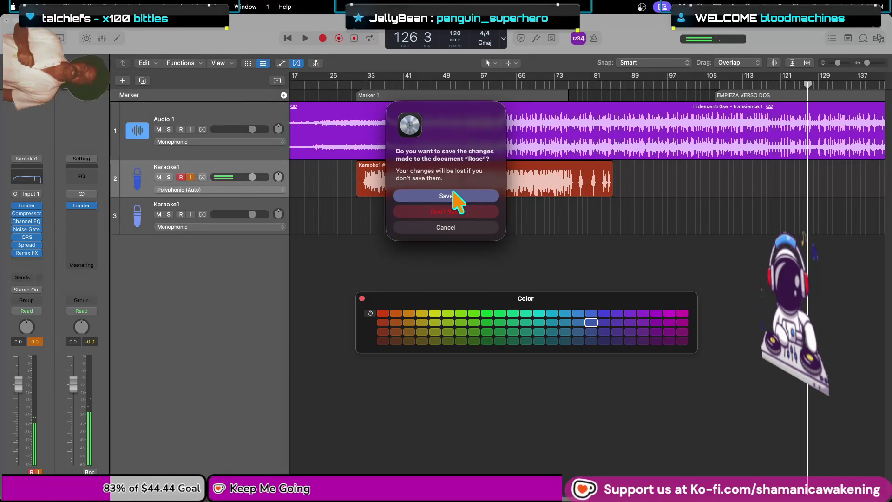
pyautogui.click(453, 197)
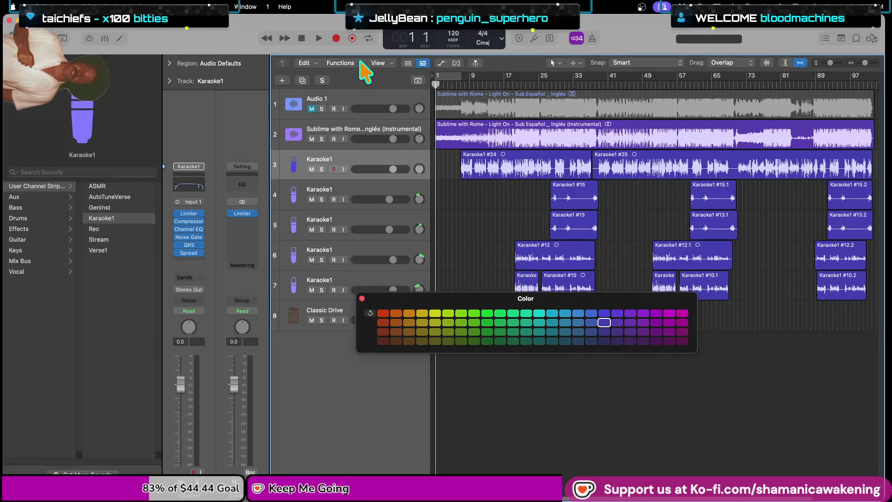
pyautogui.click(348, 171)
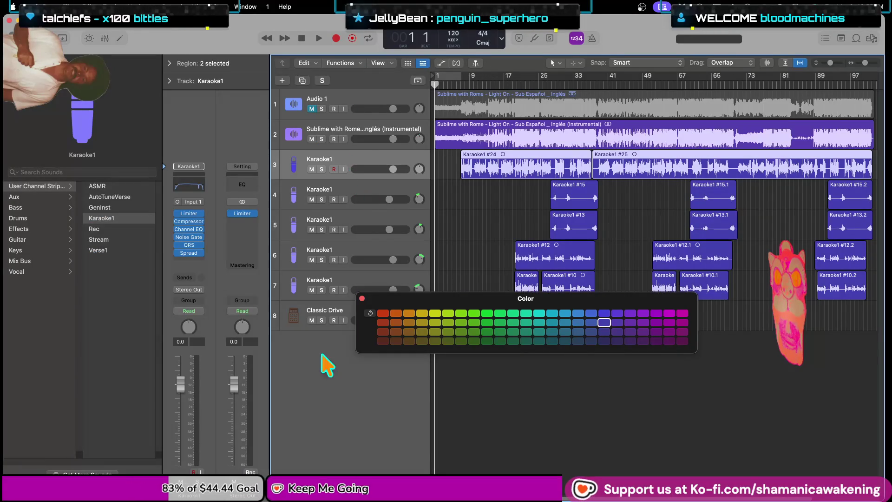
# - Close the colour palette, zoom out to the whole song, and open the vocal channel's Channel EQ
pyautogui.click(361, 298)
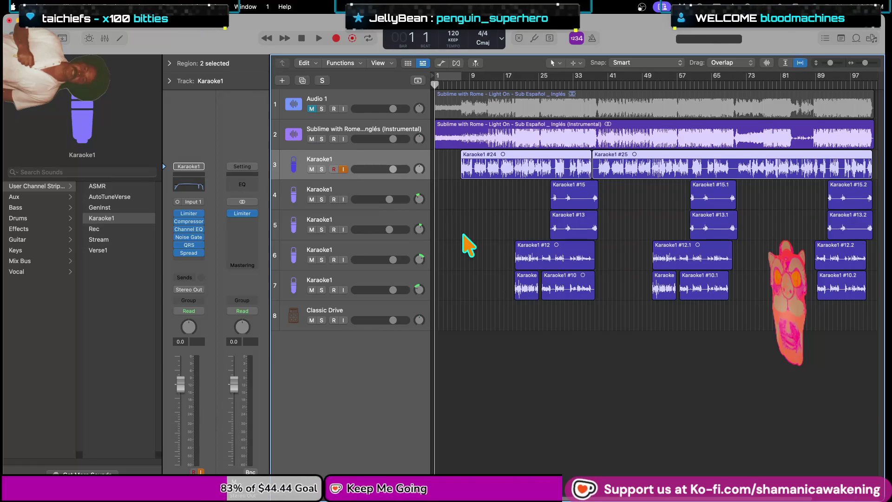
pyautogui.press('super+Left')
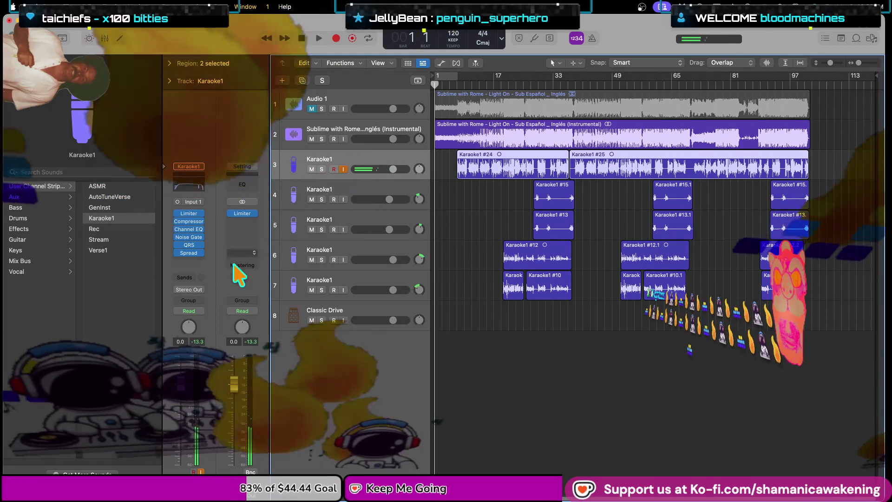
pyautogui.click(201, 236)
pyautogui.click(221, 247)
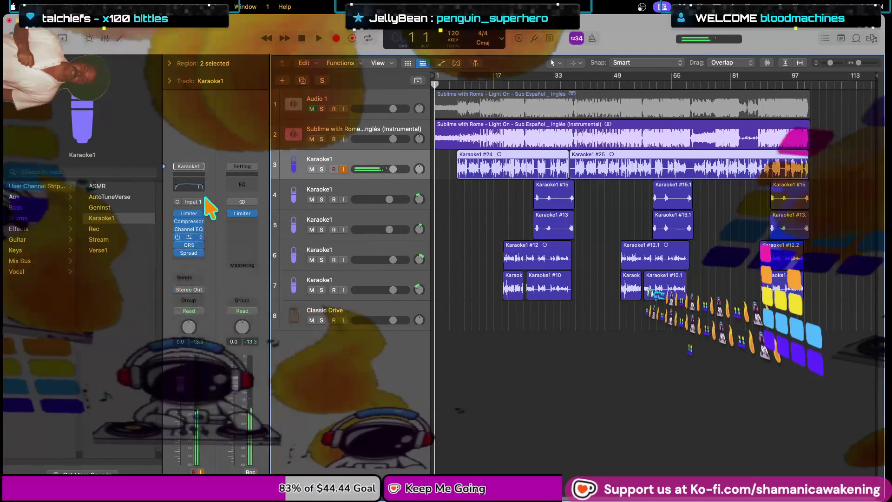
pyautogui.click(190, 237)
pyautogui.click(188, 229)
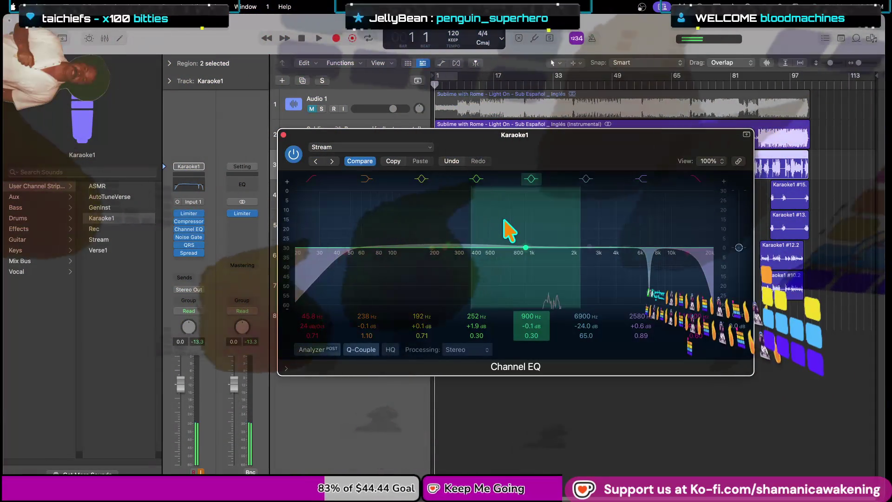
# - Set the vocal EQ to -0.1 dB at 900 Hz and +0.8 dB at 250 Hz, then end the project near bar 105
pyautogui.moveTo(508, 229); pyautogui.dragTo(508, 231)
pyautogui.moveTo(446, 213); pyautogui.dragTo(446, 215)
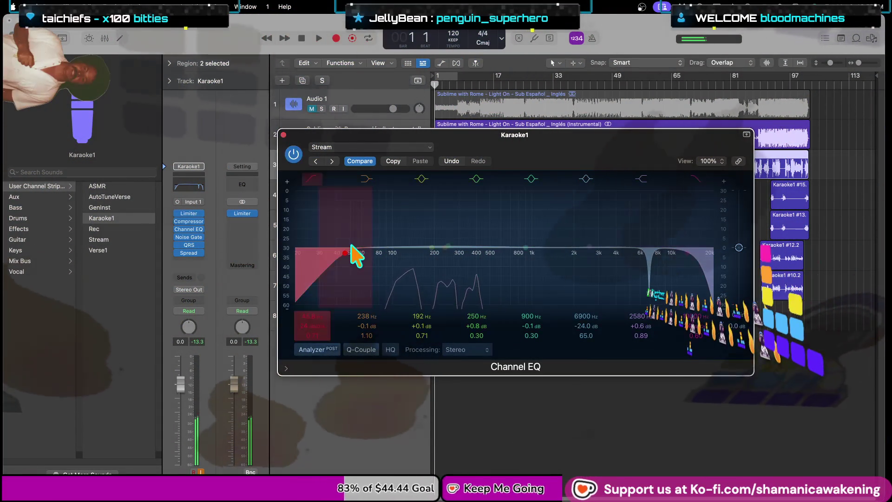
pyautogui.click(284, 135)
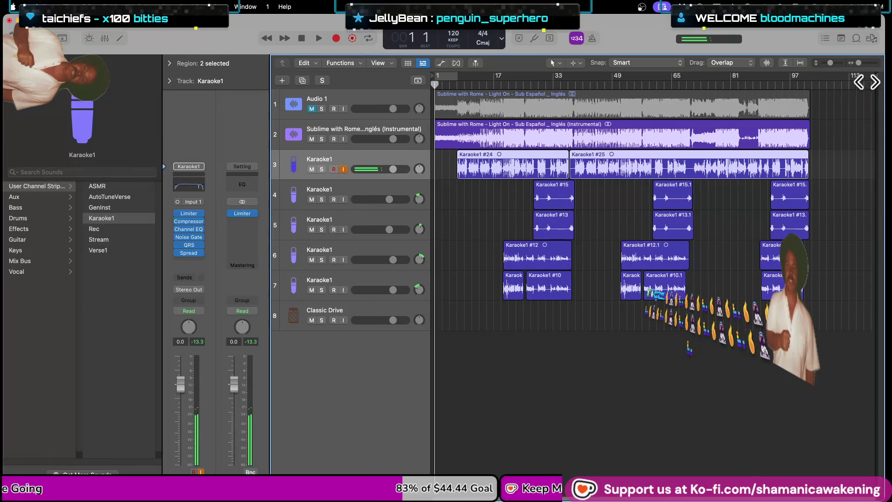
pyautogui.moveTo(875, 77); pyautogui.dragTo(812, 175)
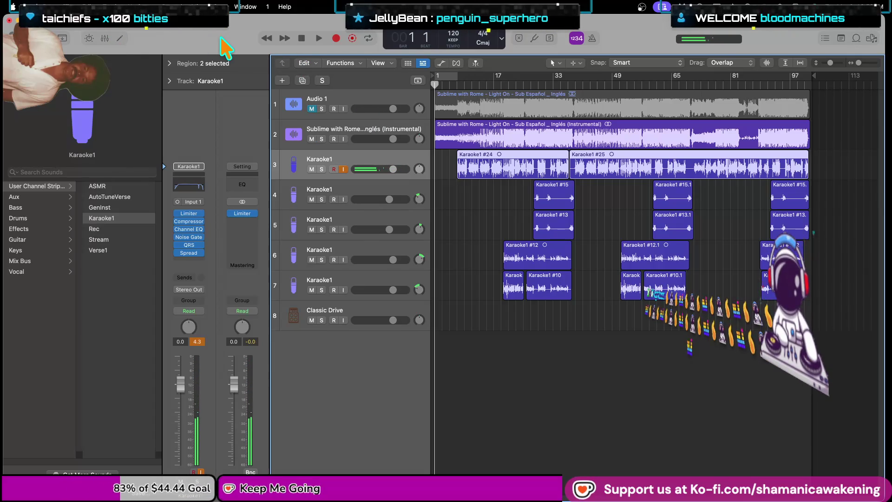
# - Leave full screen and switch to the Twitch chat Chrome window from the Dock's window list
pyautogui.press('ctrl+super+f')
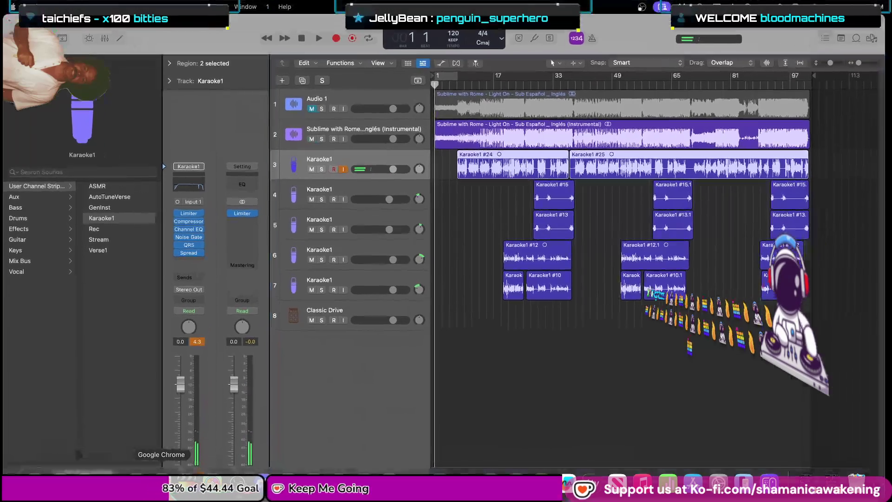
pyautogui.rightClick(161, 483)
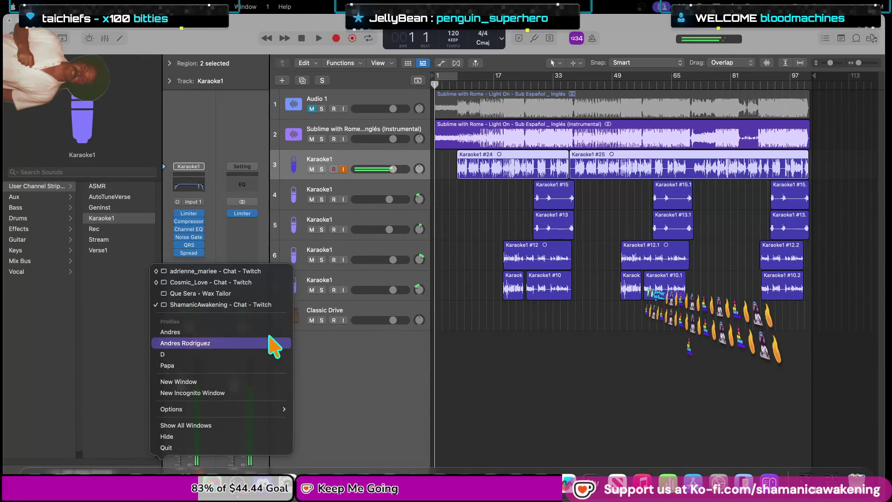
pyautogui.click(260, 304)
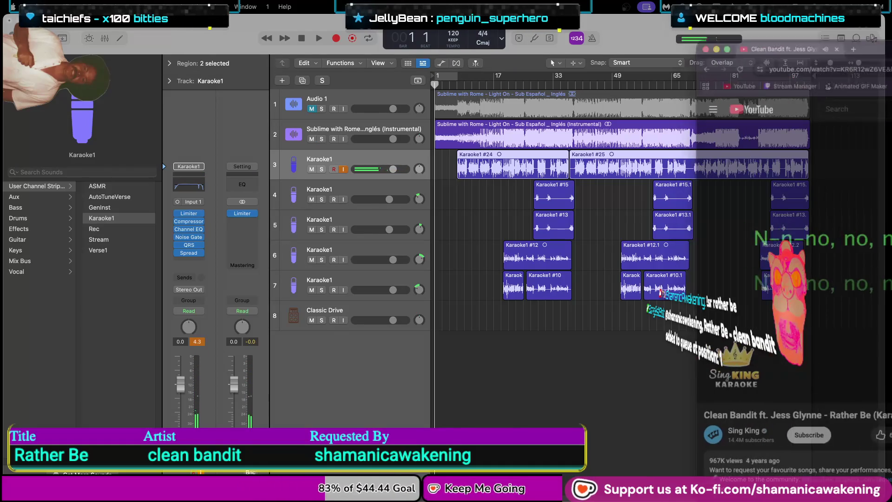
# - Move the Rather Be karaoke video window to the centre of the screen and let it play
pyautogui.moveTo(873, 41)
pyautogui.mouseDown()
pyautogui.moveTo(575, 45)
pyautogui.moveTo(489, 29)
pyautogui.mouseUp()
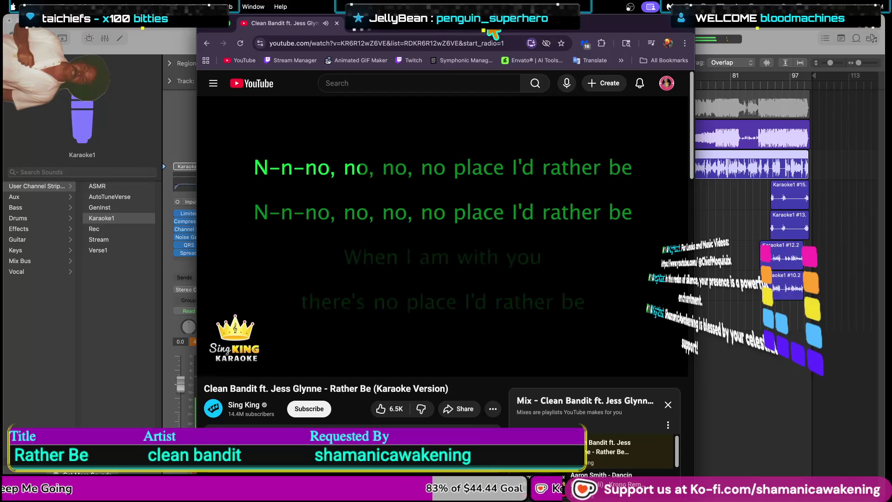
pyautogui.moveTo(578, 217)
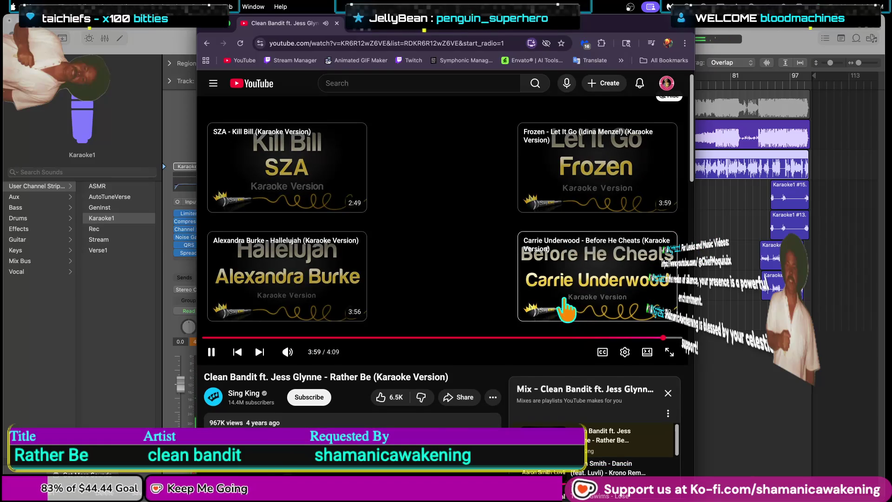
# - Scroll down the Mix playlist and play Alicia Keys 'No One' karaoke
pyautogui.scroll(-3, 564, 313)
pyautogui.scroll(-2, 604, 337)
pyautogui.scroll(-2, 627, 351)
pyautogui.scroll(-1, 634, 355)
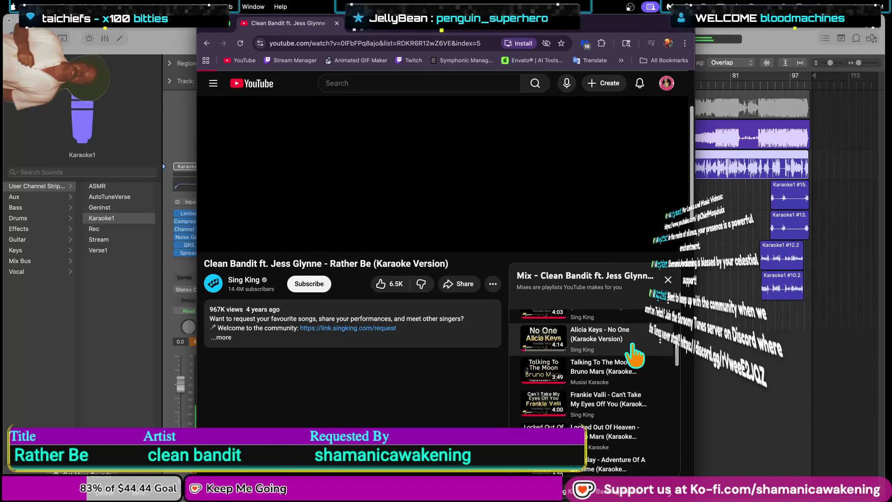
pyautogui.click(633, 346)
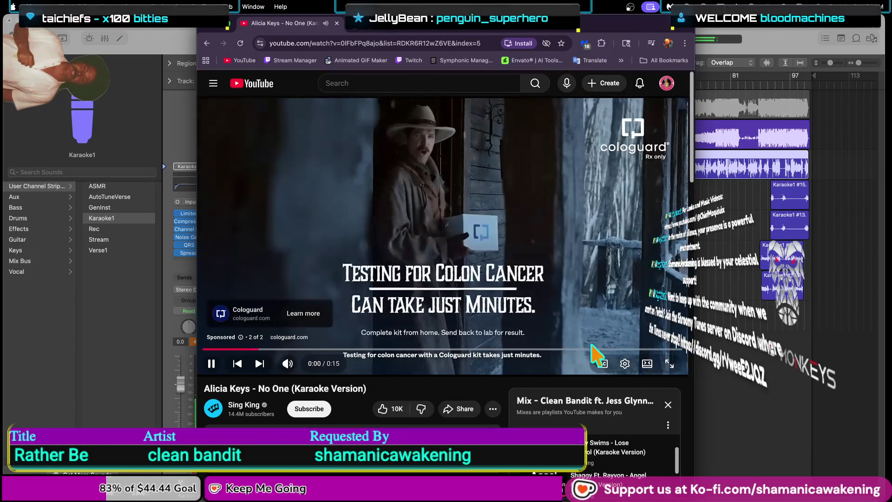
# - Try Shaggy's 'Angel' and the next mix video, unmute at low volume, and return to 'No One'
pyautogui.scroll(-2, 534, 395)
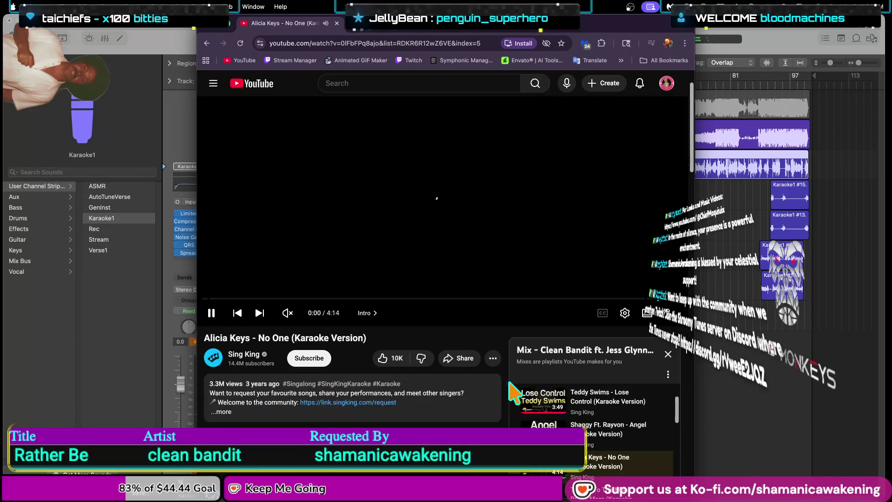
pyautogui.scroll(-1, 646, 395)
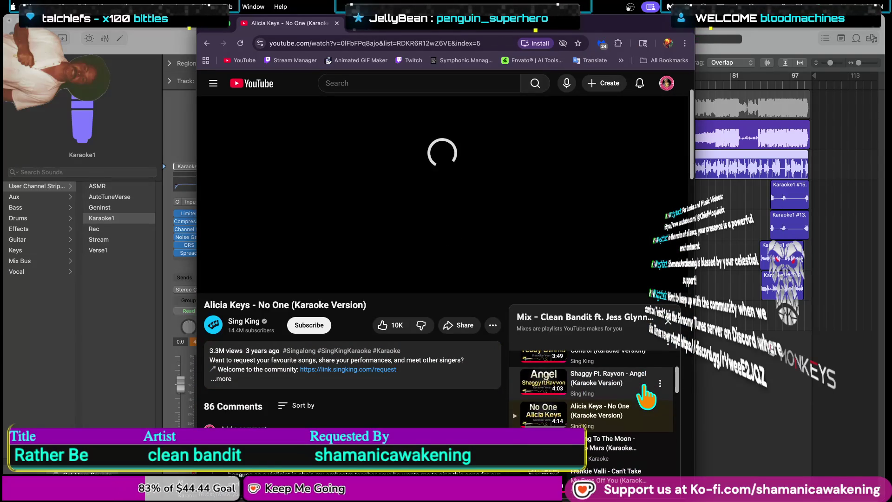
pyautogui.click(645, 395)
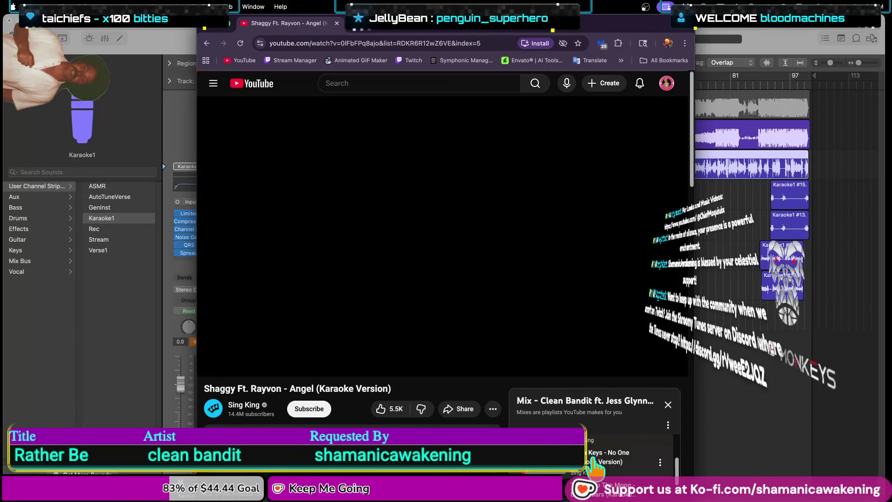
pyautogui.click(593, 461)
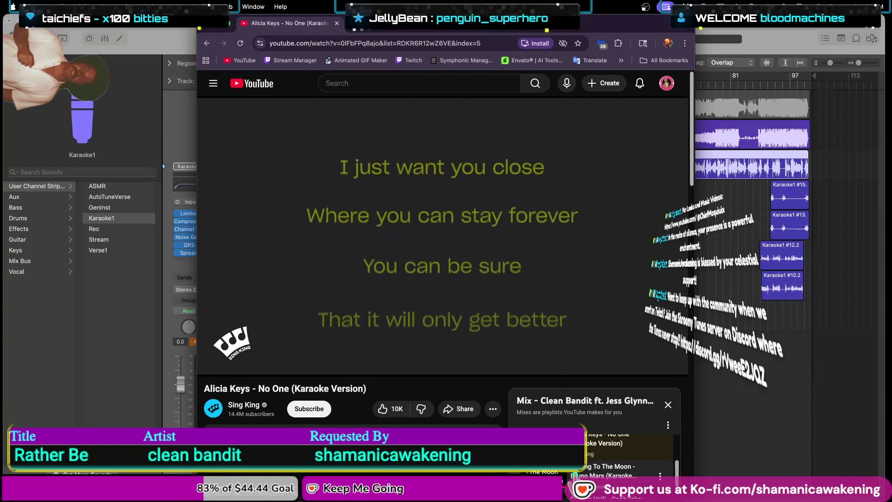
pyautogui.click(574, 474)
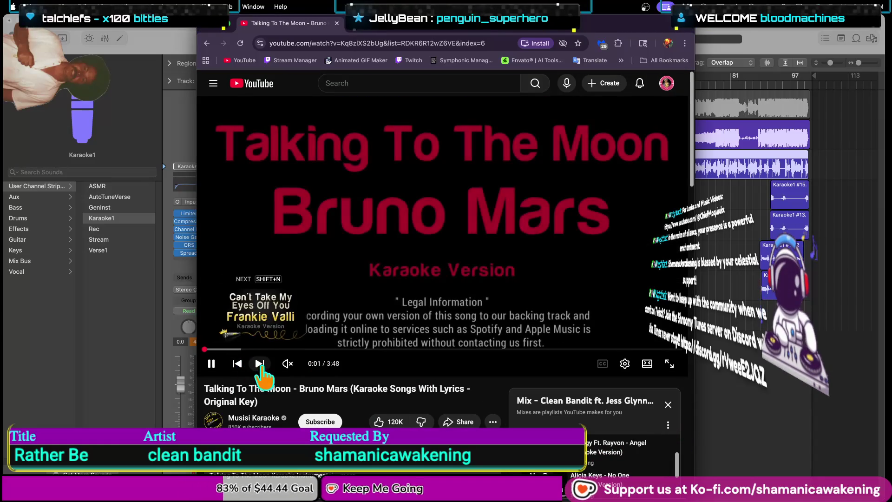
pyautogui.moveTo(301, 364); pyautogui.dragTo(306, 363)
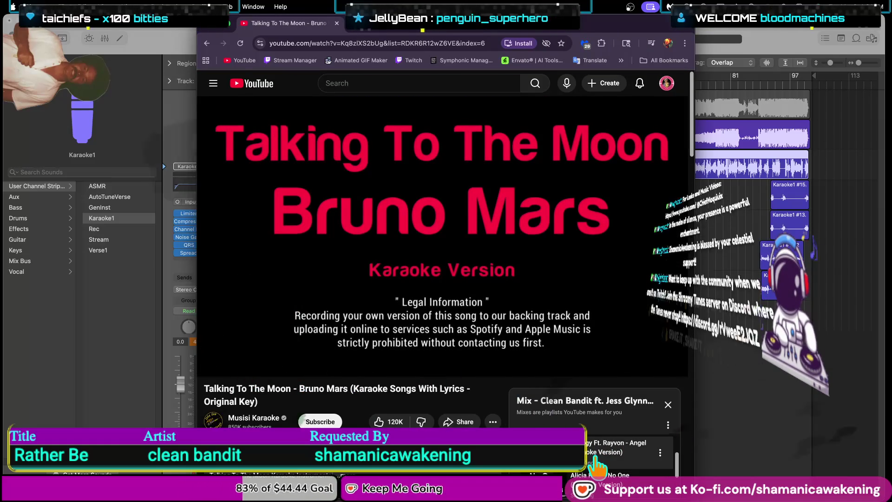
pyautogui.click(599, 474)
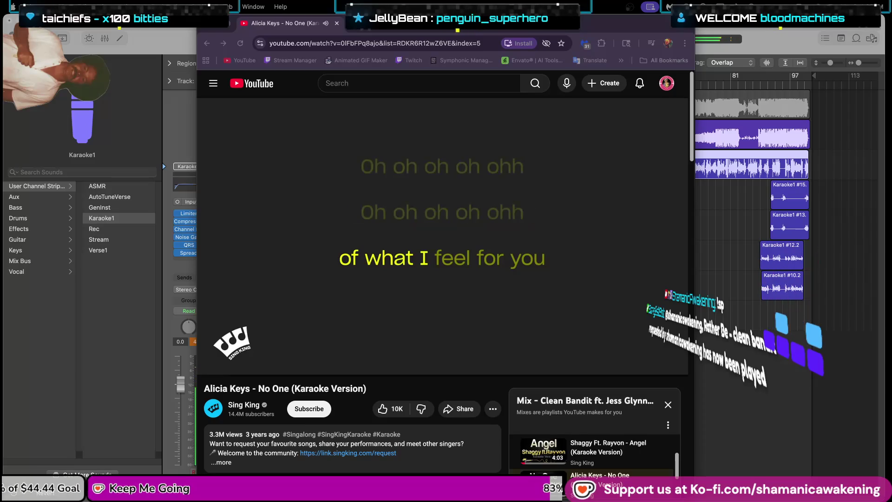
# - Scroll the Mix playlist and play the Bruno Mars 'Locked Out Of Heaven' karaoke video
pyautogui.scroll(-3, 573, 270)
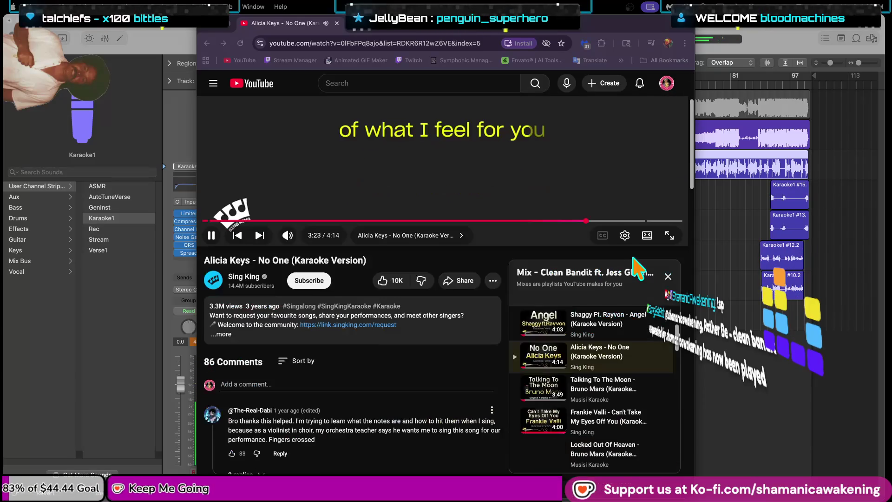
pyautogui.scroll(-1, 617, 371)
pyautogui.scroll(-1, 634, 394)
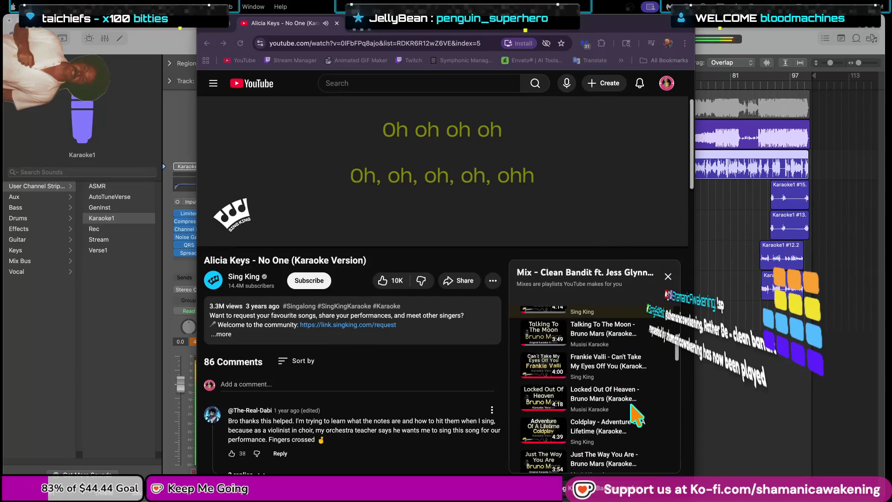
pyautogui.scroll(-1, 637, 428)
pyautogui.scroll(-1, 639, 429)
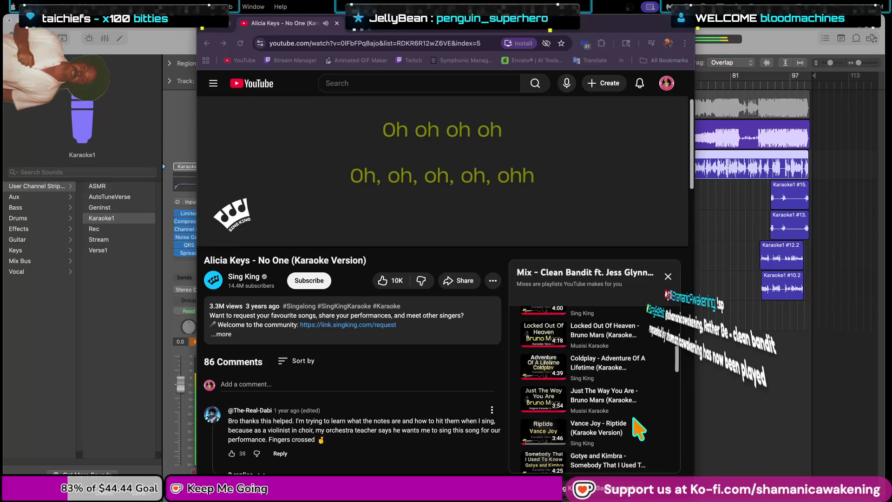
pyautogui.scroll(-1, 638, 426)
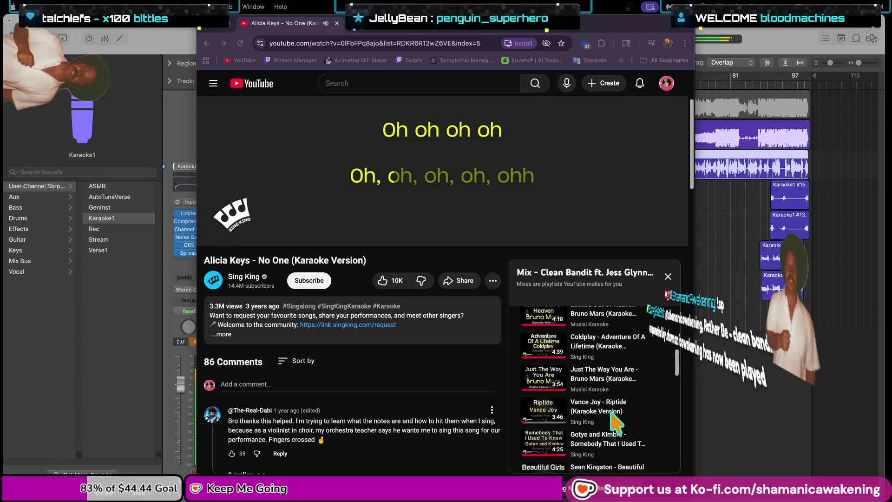
pyautogui.scroll(-1, 634, 416)
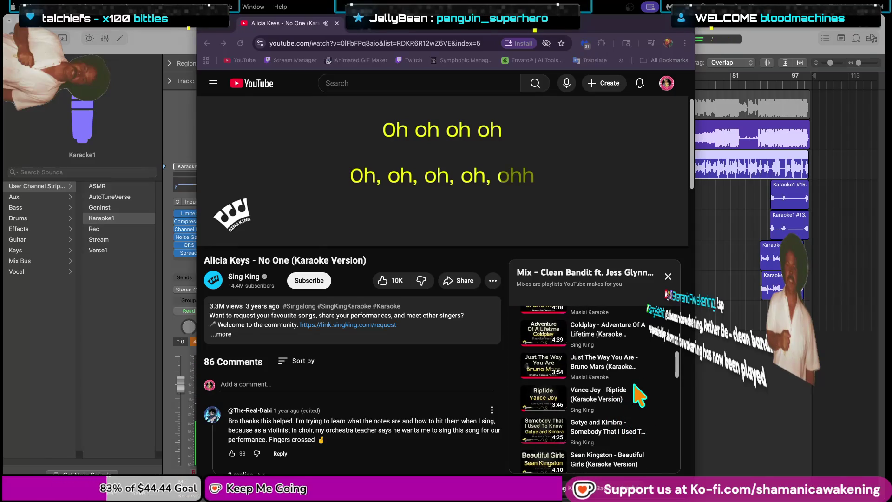
pyautogui.scroll(1, 634, 390)
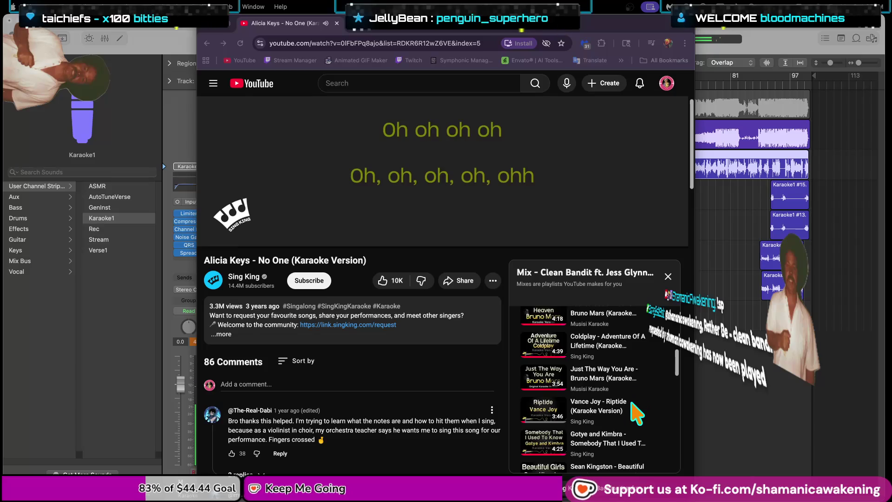
pyautogui.scroll(1, 636, 413)
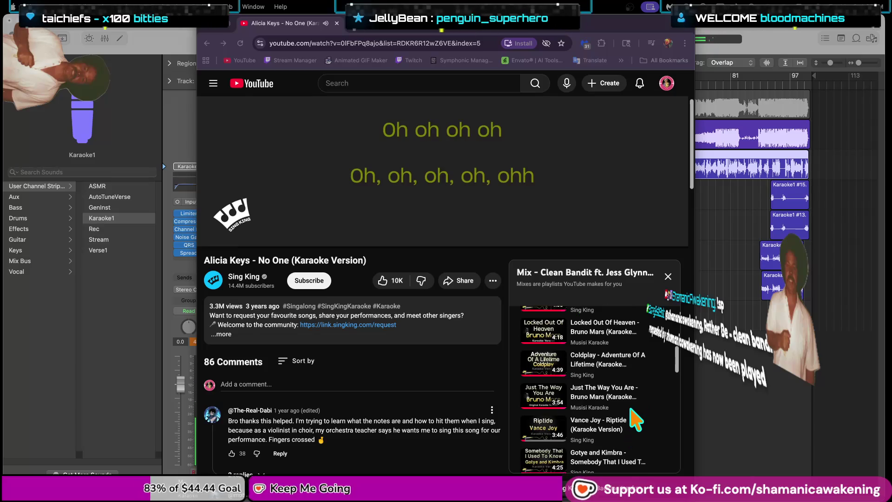
pyautogui.click(624, 327)
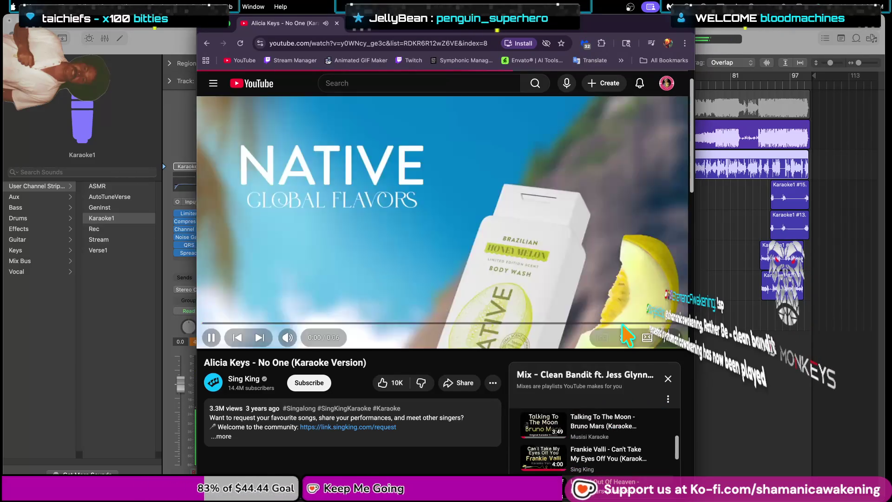